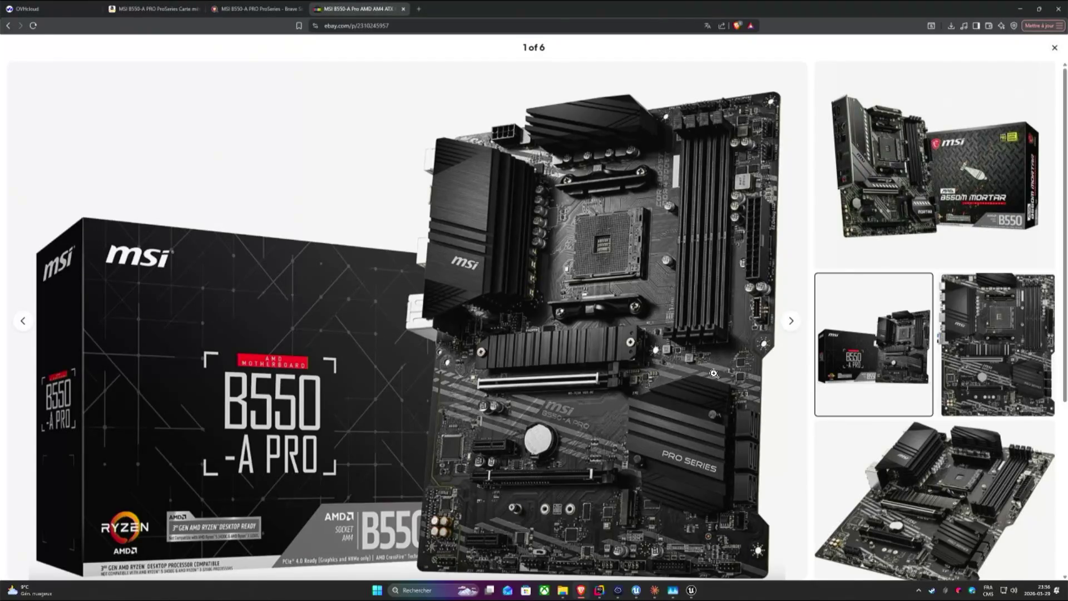
Zoom into the MSI B550-A PRO photos, view the third one, then close the eBay listing.
left_click(692, 458)
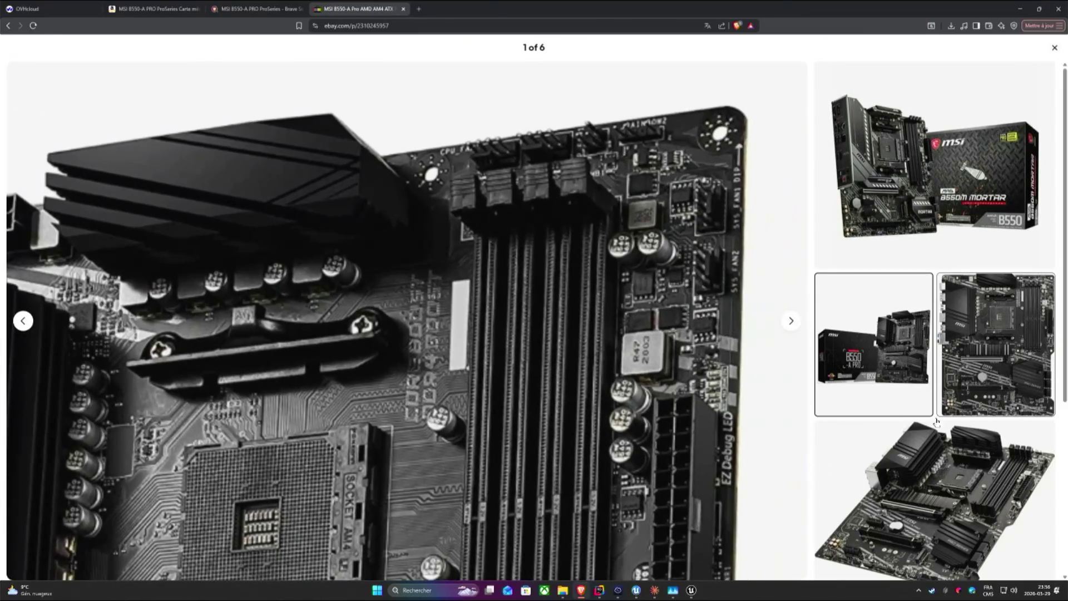
left_click(935, 500)
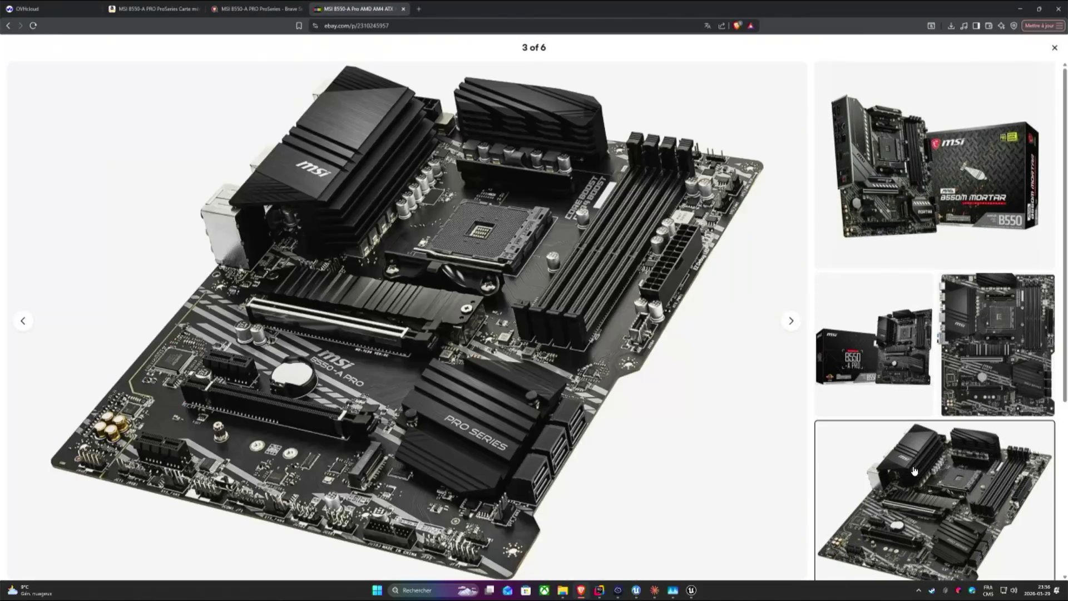
left_click(576, 334)
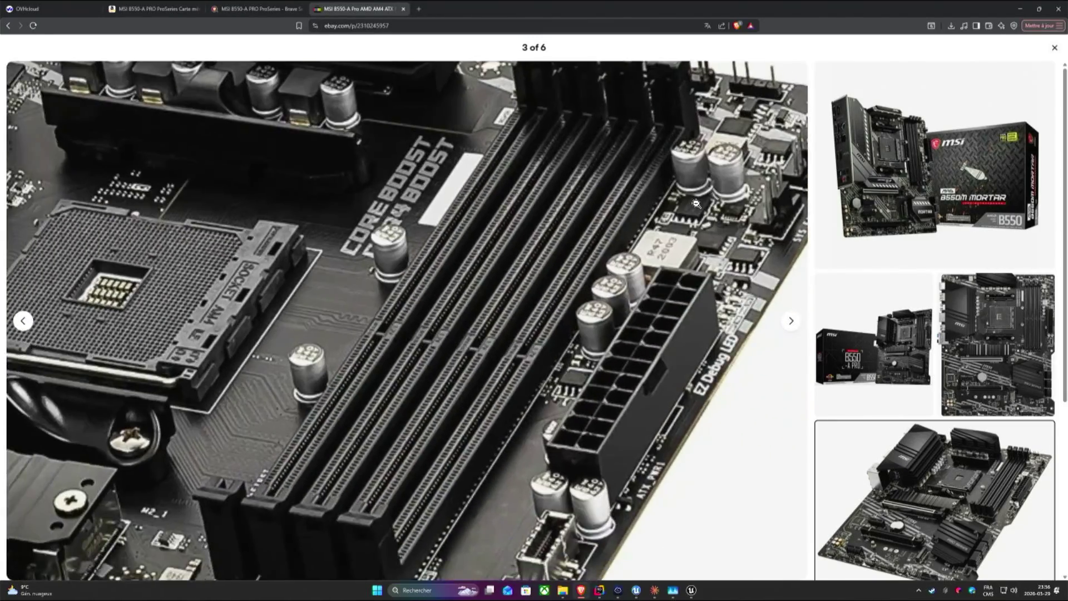
left_click(693, 204)
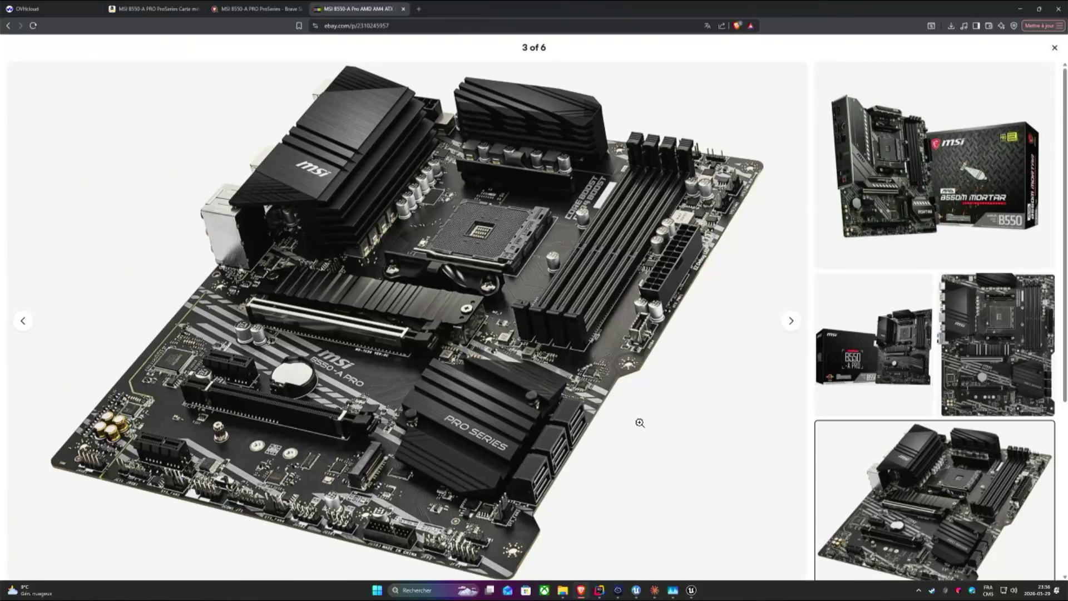
left_click(404, 9)
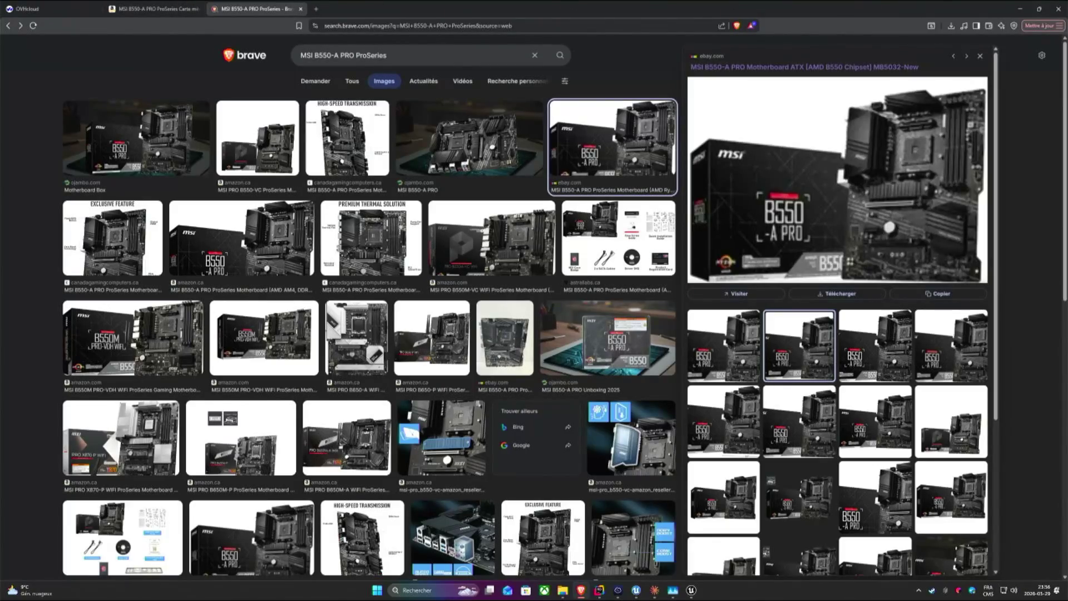
Hide the Brave window to reveal the packaging log, then bring up UnrealGameSync.
left_click(1054, 9)
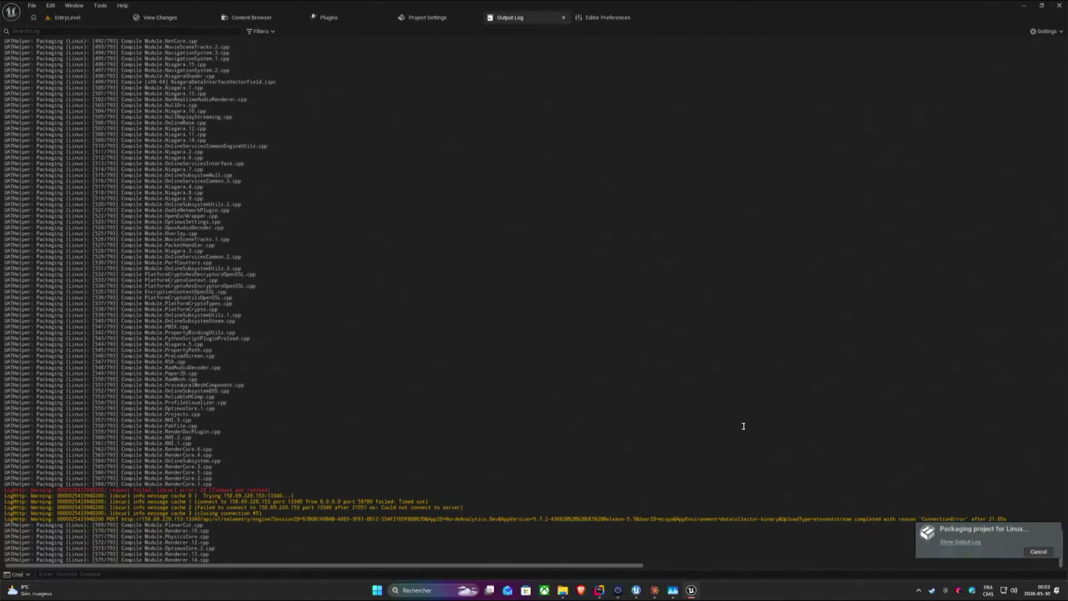
left_click(636, 589)
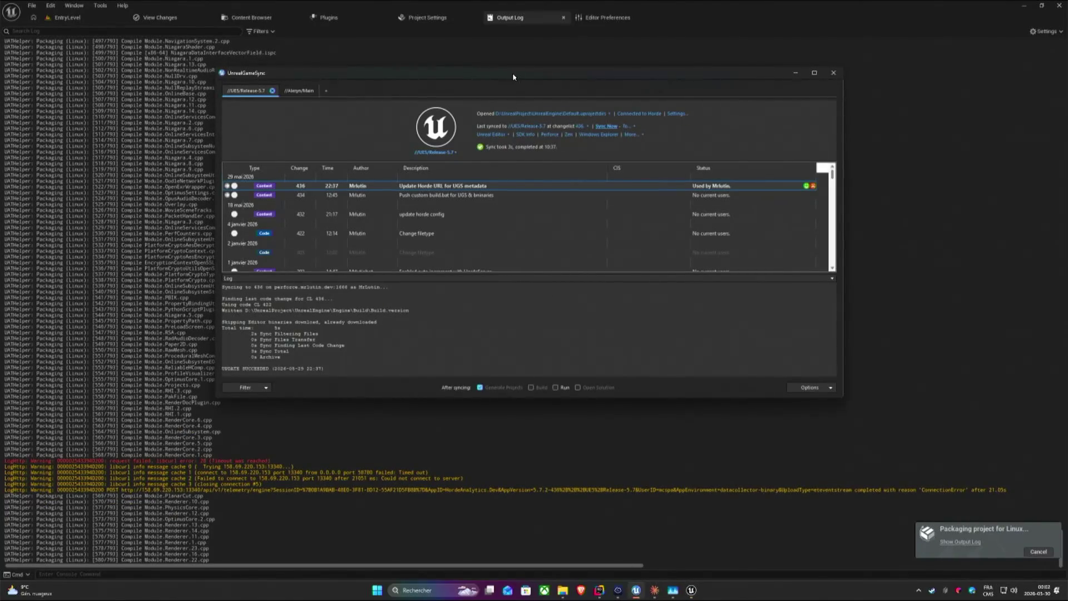
View and close UnrealGameSync's application settings, then hide its window.
left_click_drag(513, 77, 689, 94)
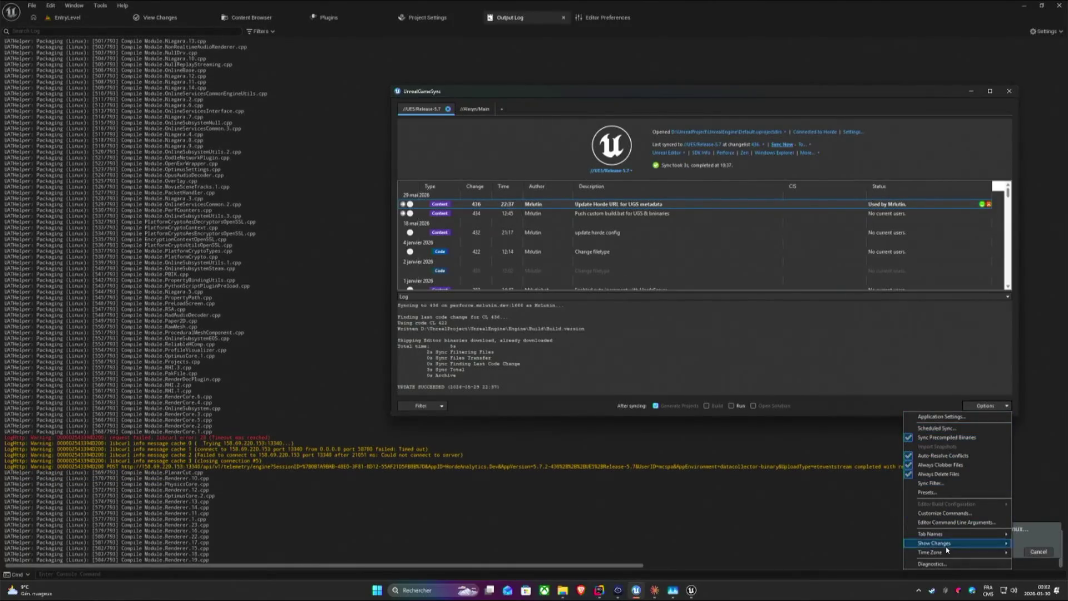
left_click(930, 417)
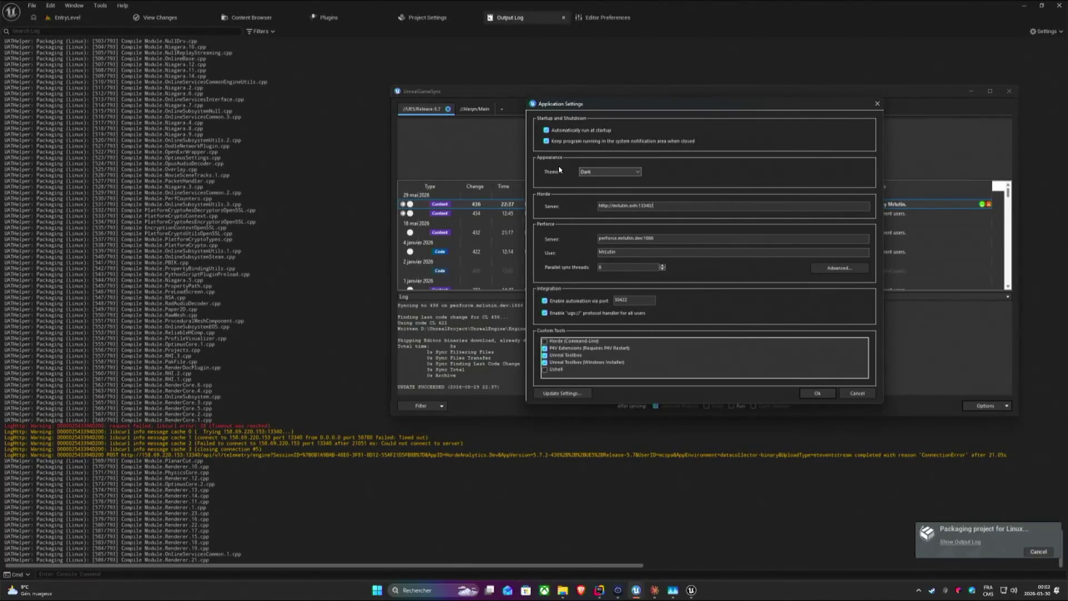
left_click(877, 104)
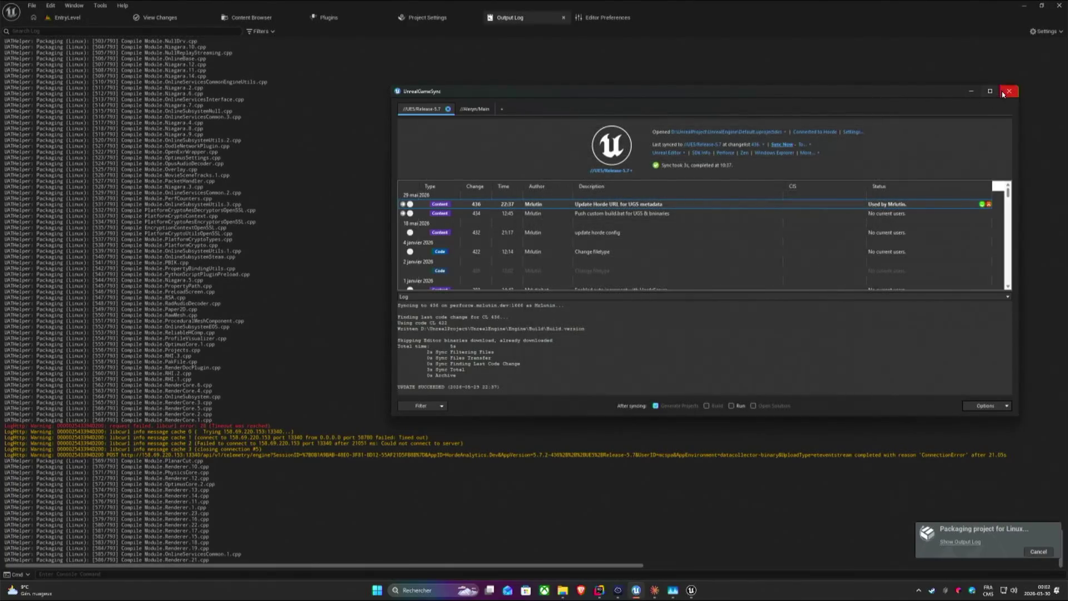
left_click(972, 91)
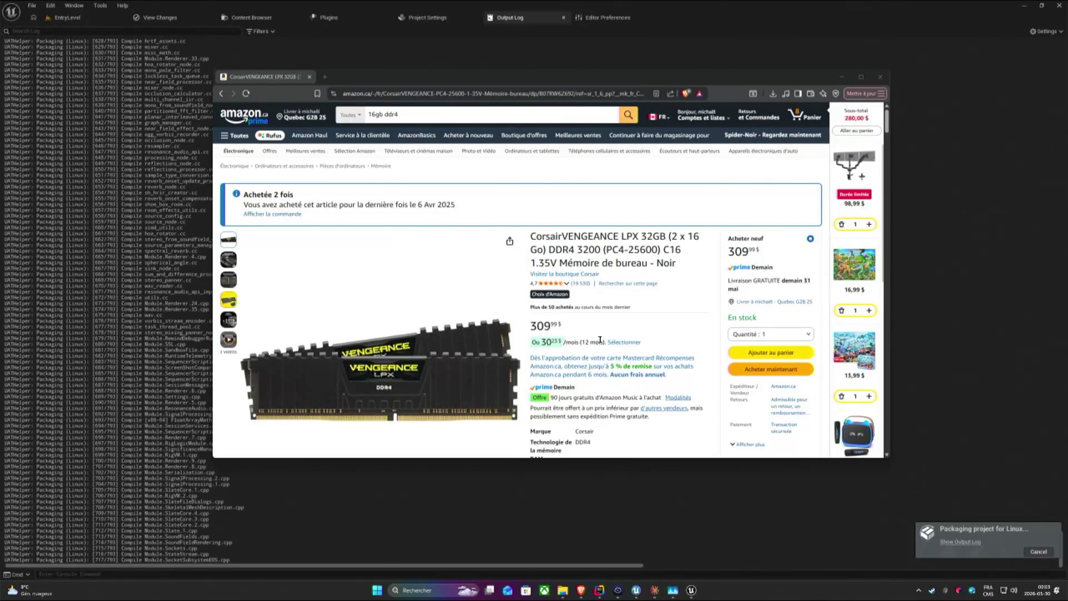
Highlight the $309 Corsair VENGEANCE price, then hide the browser to see the packaging log.
mouse_move(380, 367)
double_click(542, 326)
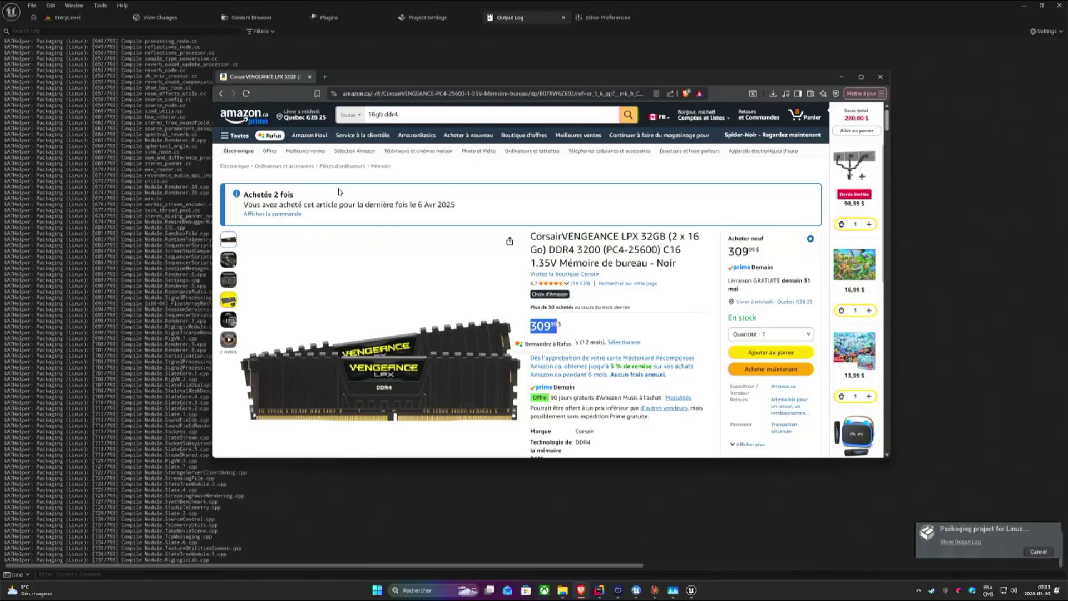
left_click(574, 179)
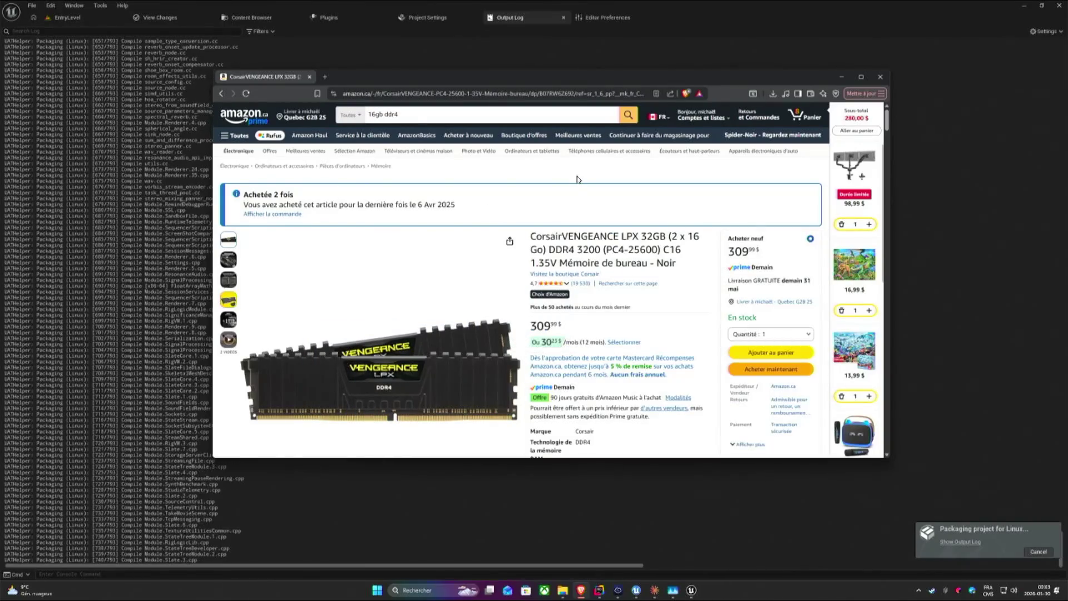
left_click(273, 214)
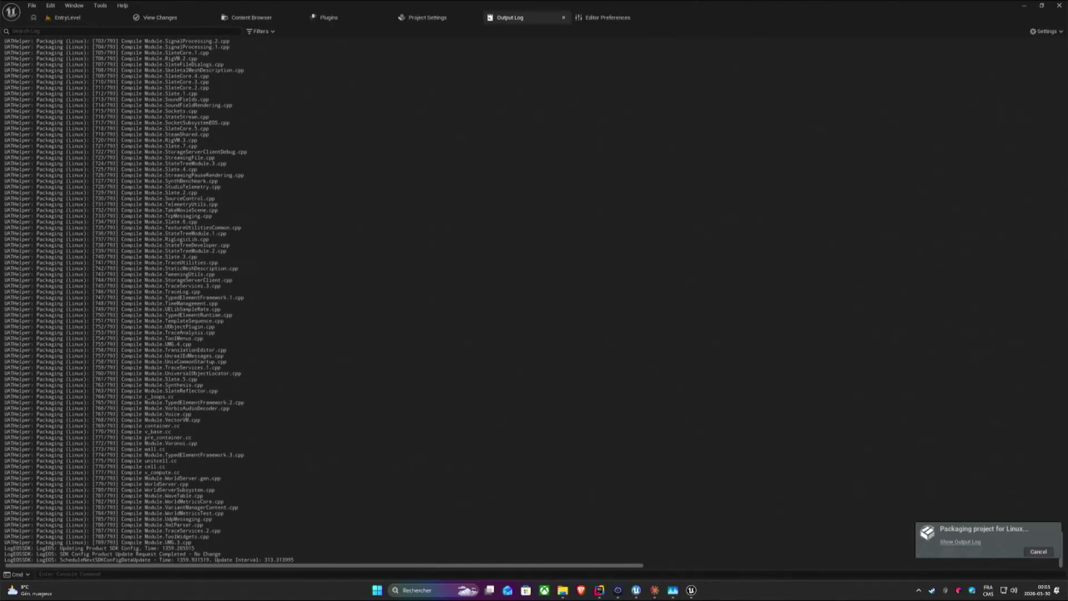
Bring back the Amazon order details and open the Corsair VENGEANCE memory product page.
key("alt+Tab")
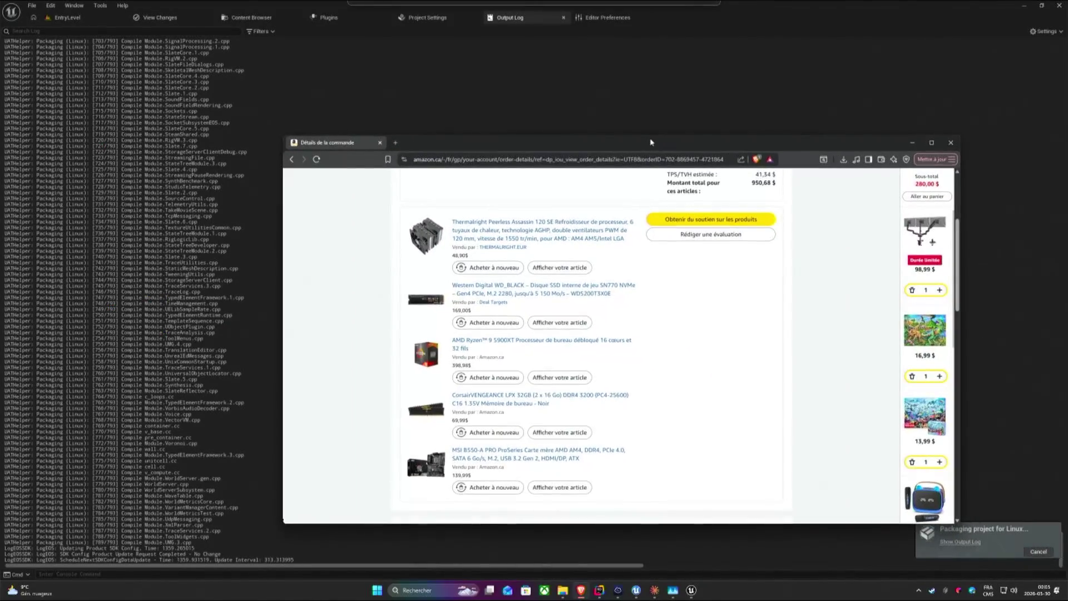
left_click_drag(751, 180, 584, 130)
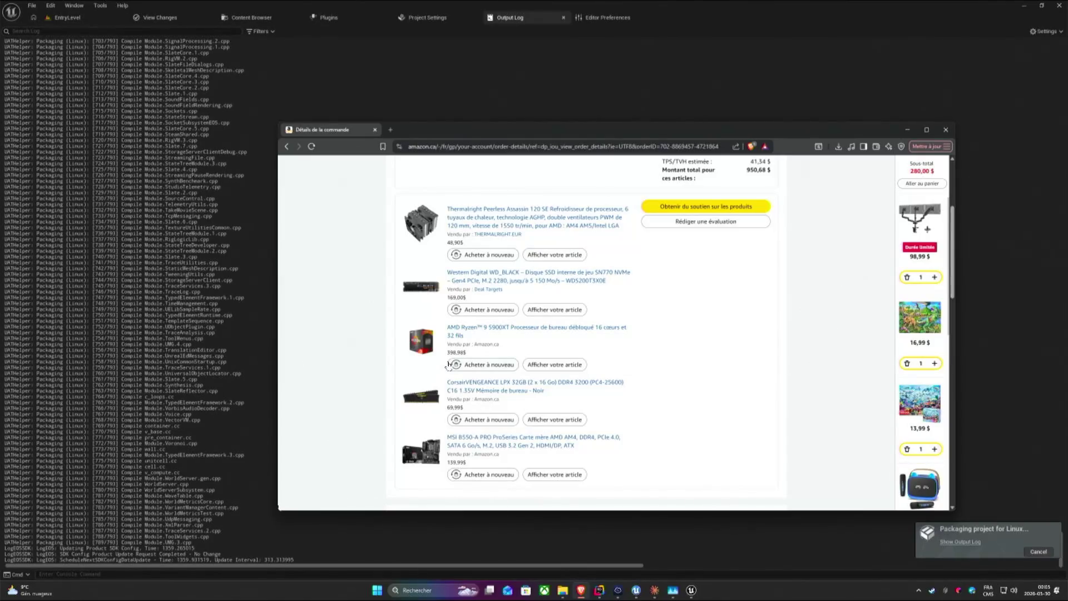
scroll(363, 320, "up", 1)
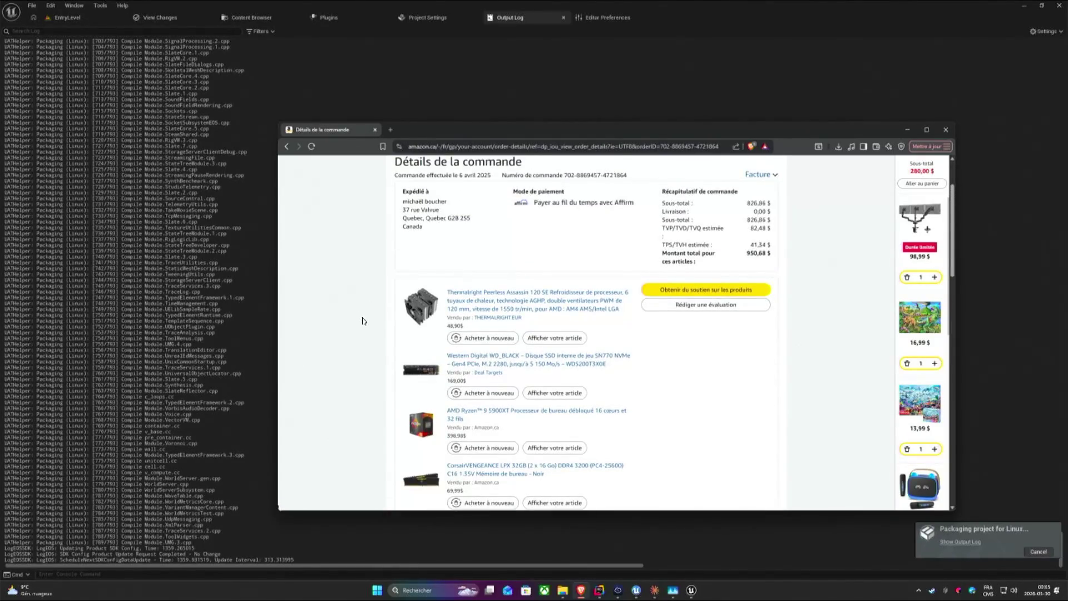
left_click(363, 319)
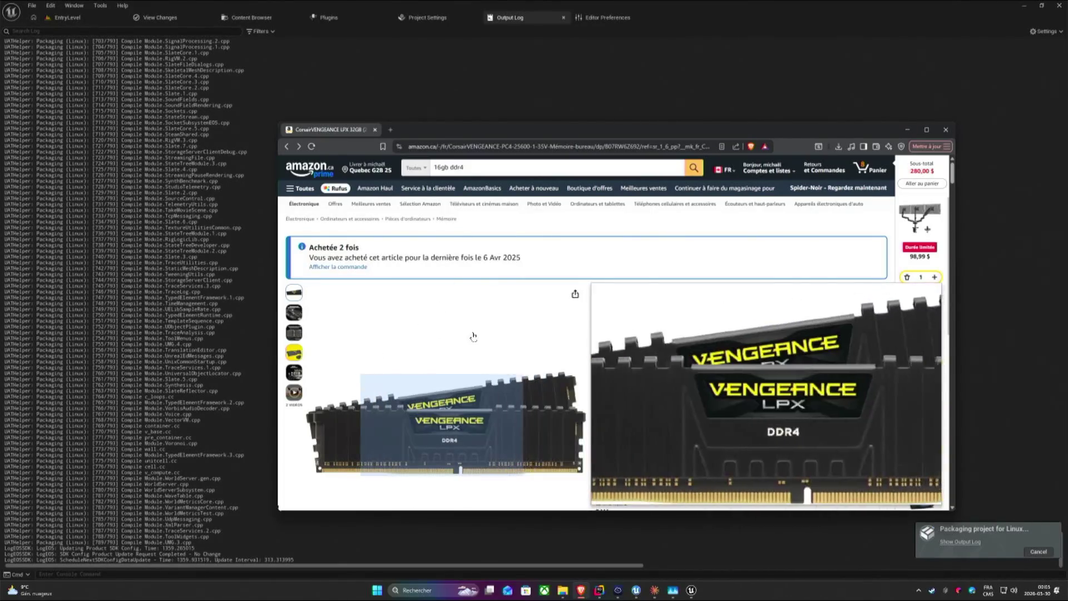
key("alt+Left")
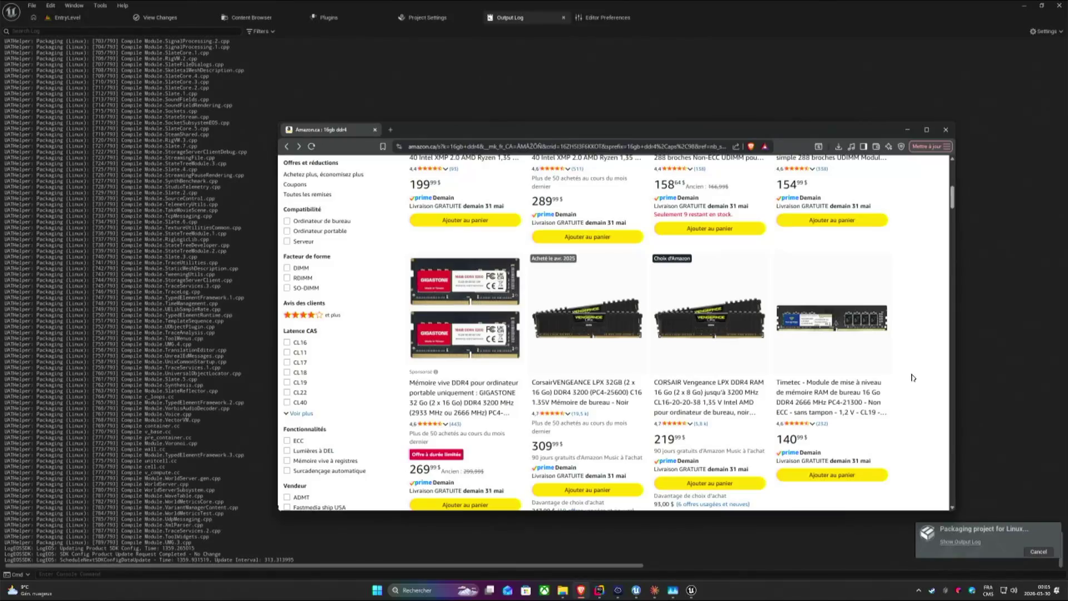
scroll(912, 377, "up", 5)
scroll(803, 379, "up", 5)
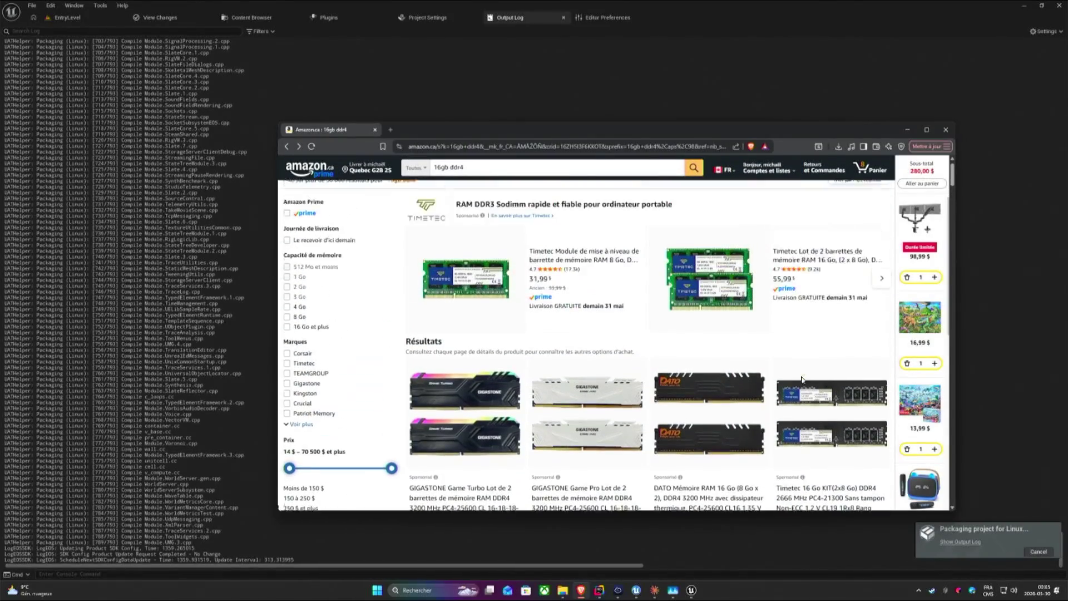
scroll(803, 379, "down", 4)
scroll(803, 379, "down", 4)
scroll(804, 382, "down", 4)
scroll(807, 385, "down", 3)
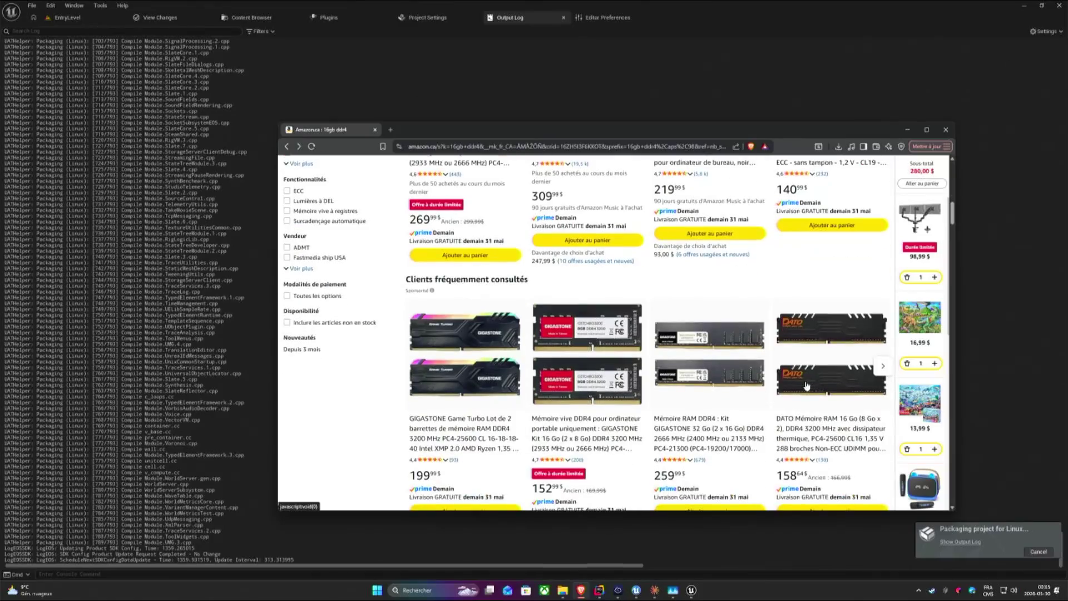
scroll(806, 385, "down", 3)
scroll(805, 386, "down", 3)
scroll(805, 386, "down", 3)
scroll(806, 386, "down", 3)
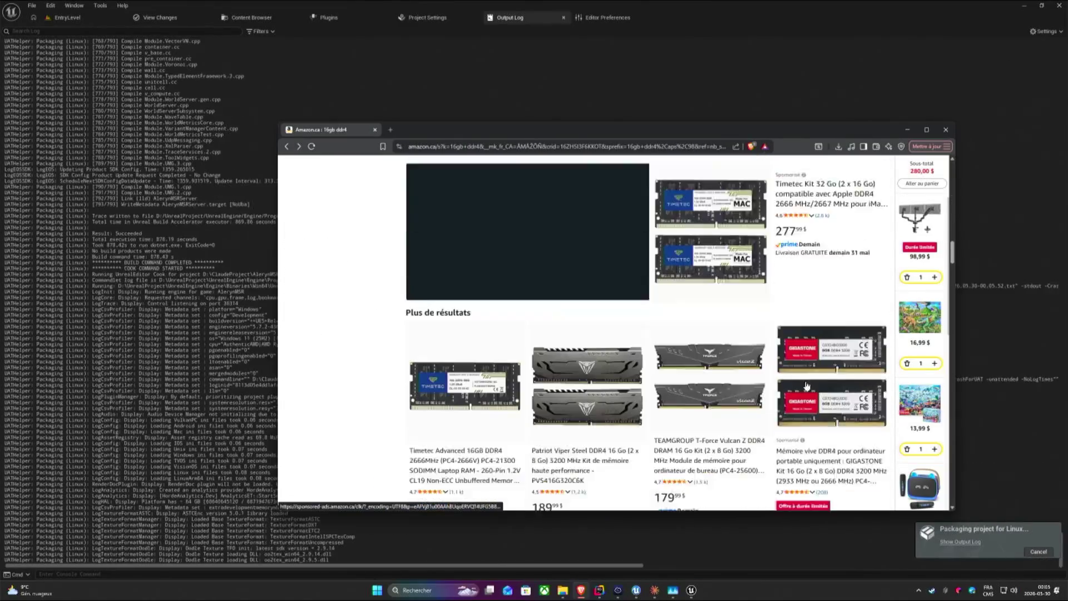
scroll(806, 386, "down", 4)
scroll(806, 386, "down", 3)
scroll(806, 386, "down", 3)
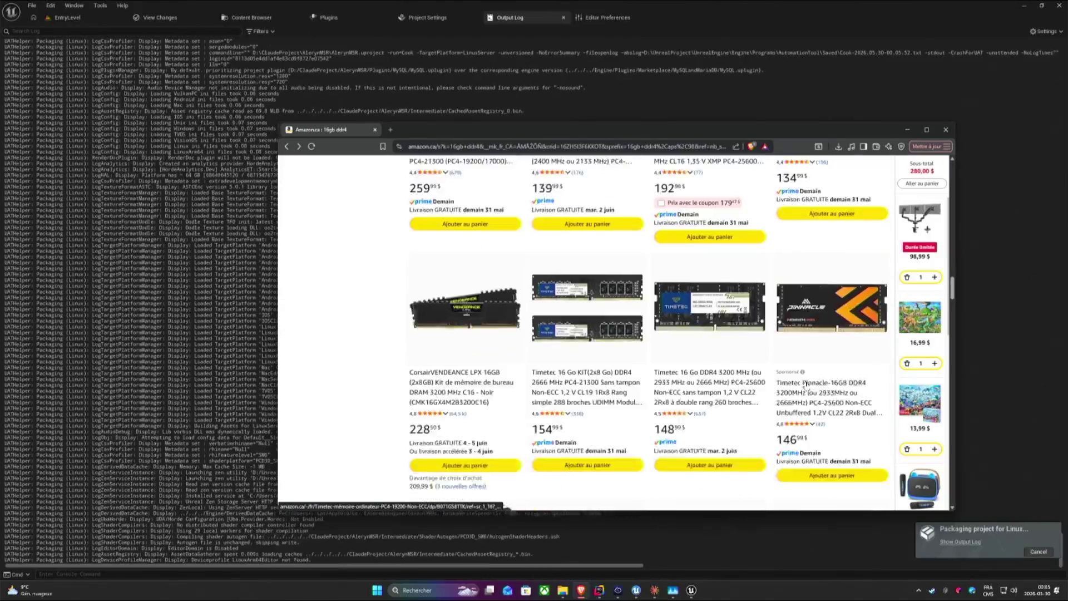
scroll(806, 382, "down", 3)
scroll(806, 383, "down", 3)
scroll(806, 382, "down", 3)
scroll(806, 382, "down", 2)
scroll(805, 383, "down", 3)
scroll(806, 382, "down", 3)
scroll(806, 382, "down", 2)
scroll(807, 382, "down", 1)
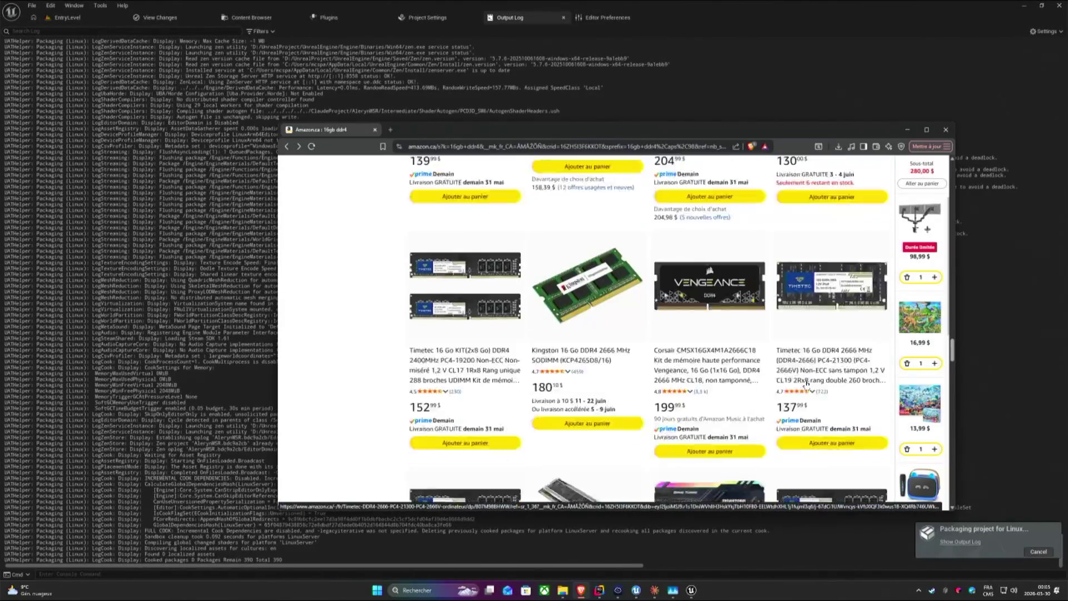
scroll(806, 382, "down", 3)
scroll(806, 382, "down", 2)
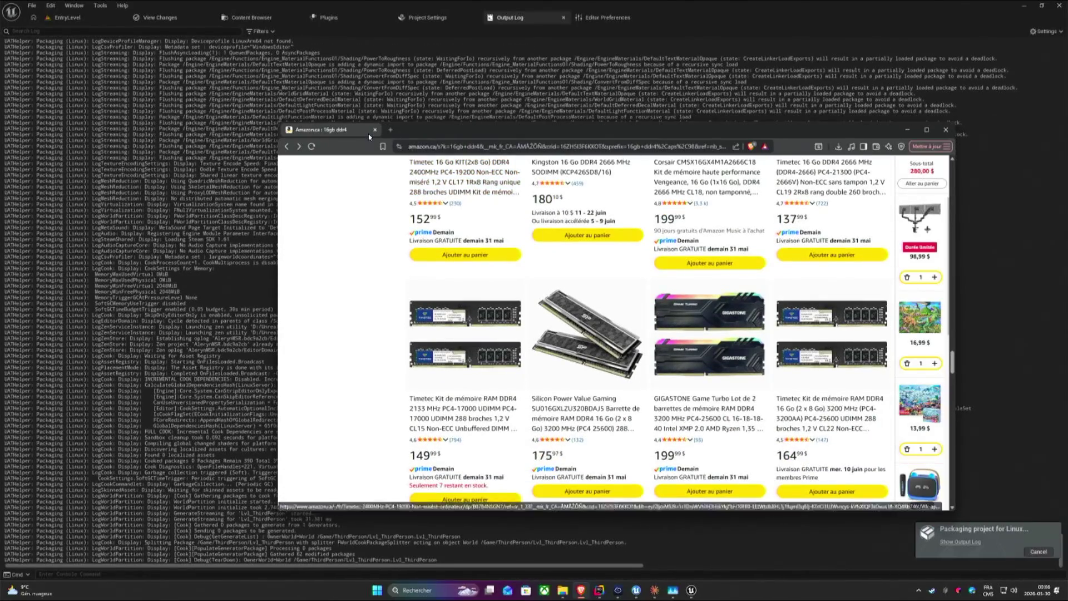
left_click(374, 130)
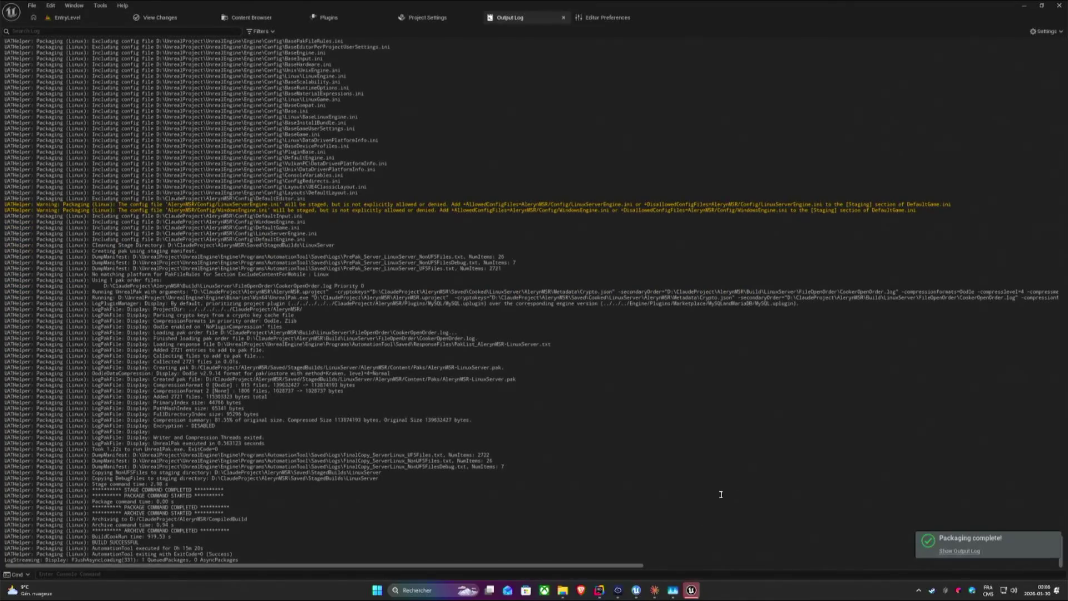
Bring Termius forward in SFTP view and move the remote pane up out of the Logs folder.
left_click(618, 589)
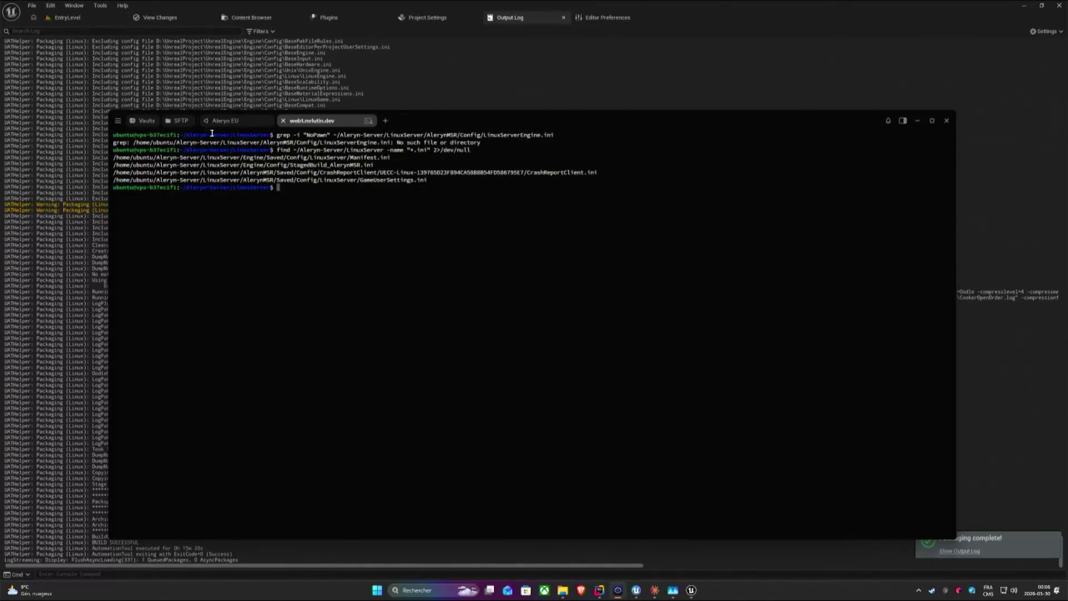
left_click(181, 120)
double_click(588, 205)
double_click(589, 200)
Copy the local LinuxServer build into /home/ubuntu, replacing the existing copy, and open it remotely.
left_click(658, 163)
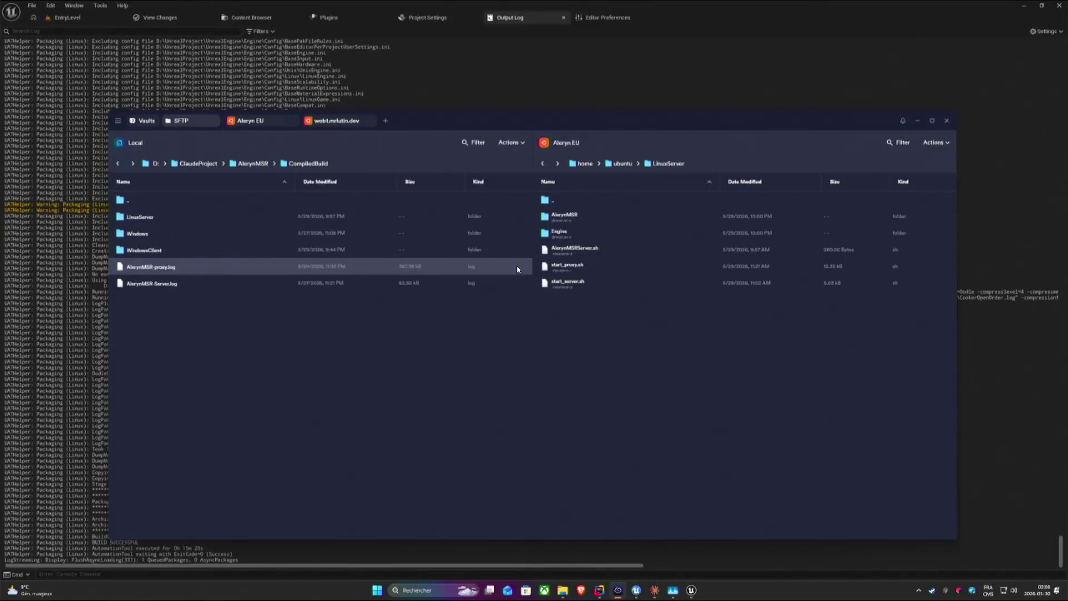
left_click(621, 163)
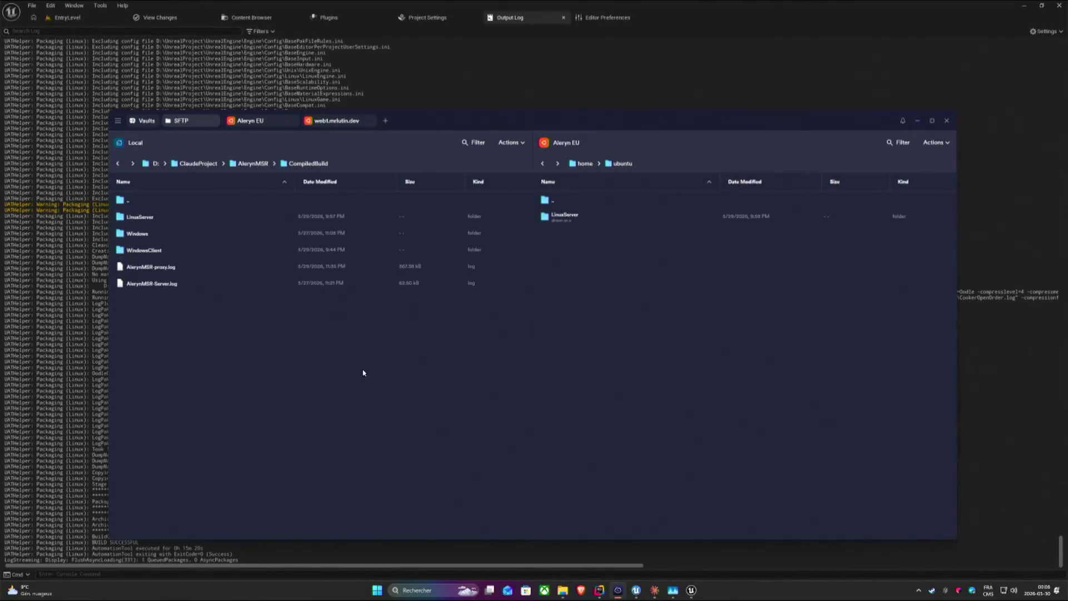
left_click_drag(141, 217, 578, 306)
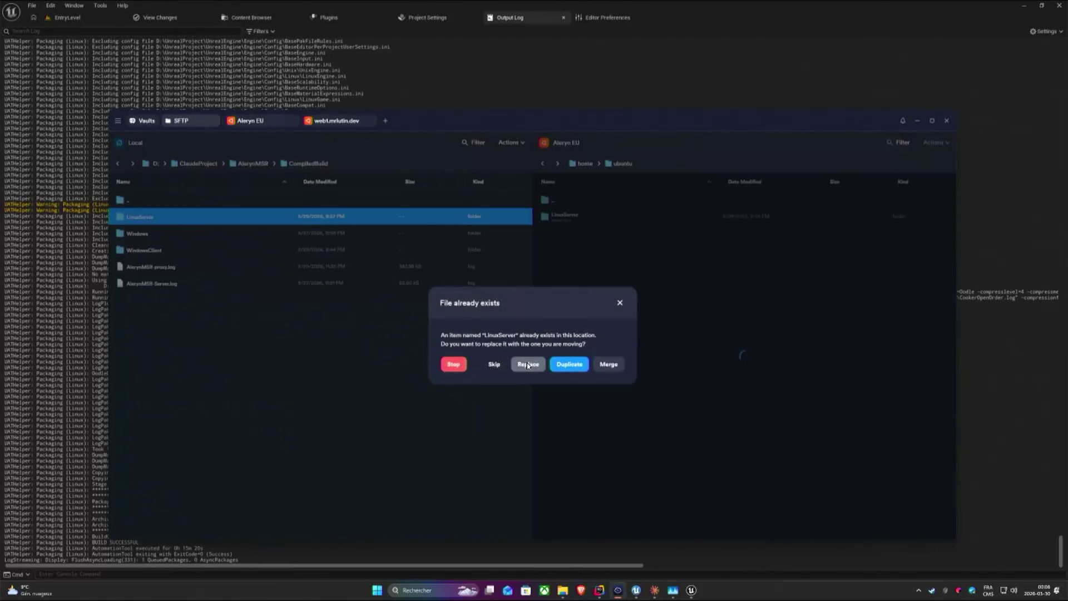
left_click(528, 363)
double_click(577, 219)
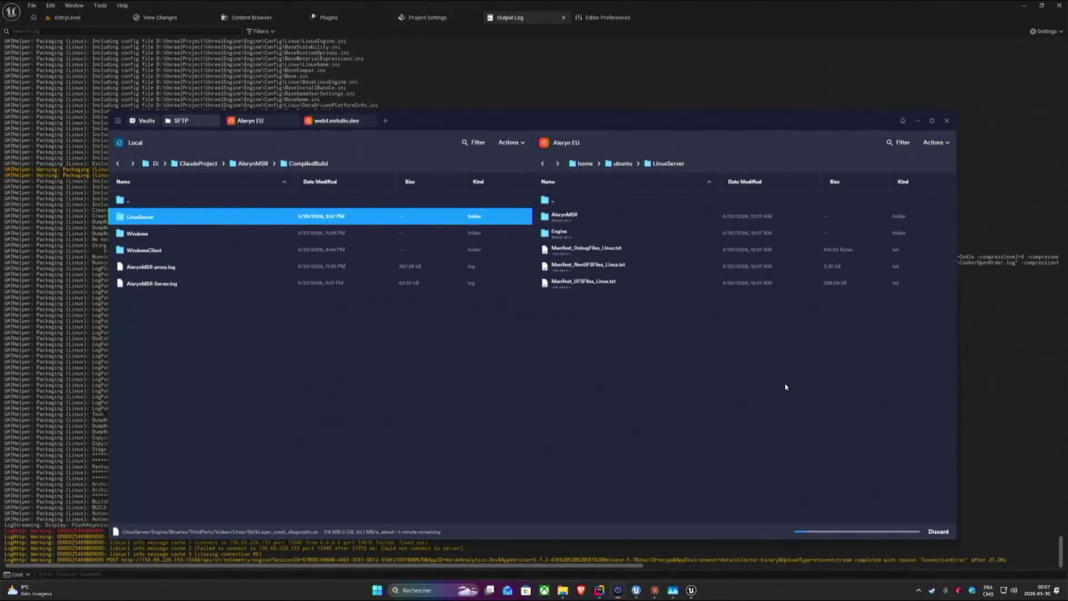
left_click_drag(644, 123, 639, 74)
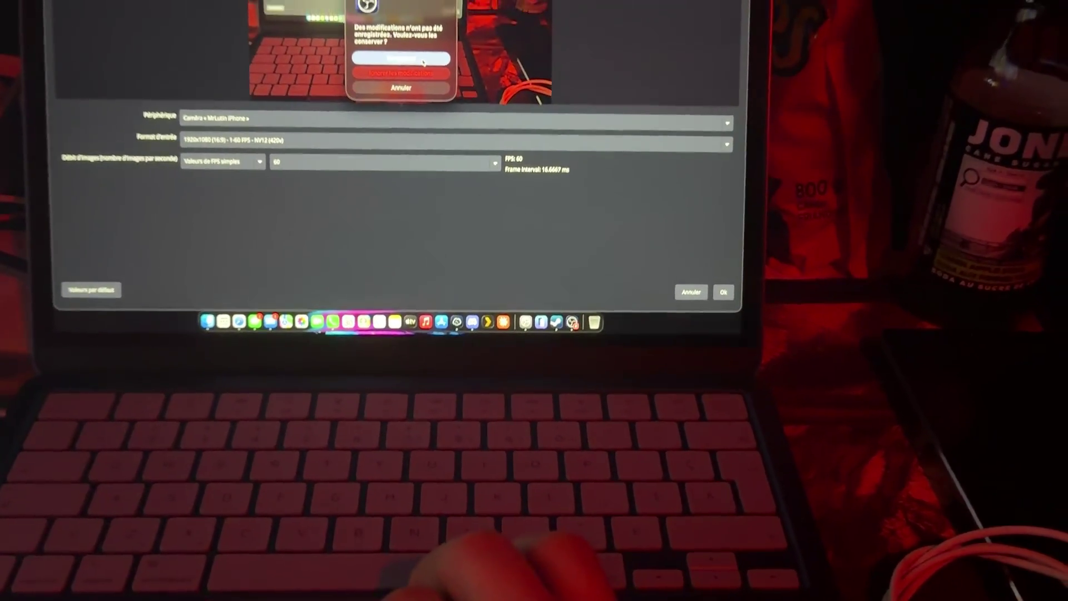
Dismiss the OBS camera source unsaved-changes prompt.
left_click(423, 60)
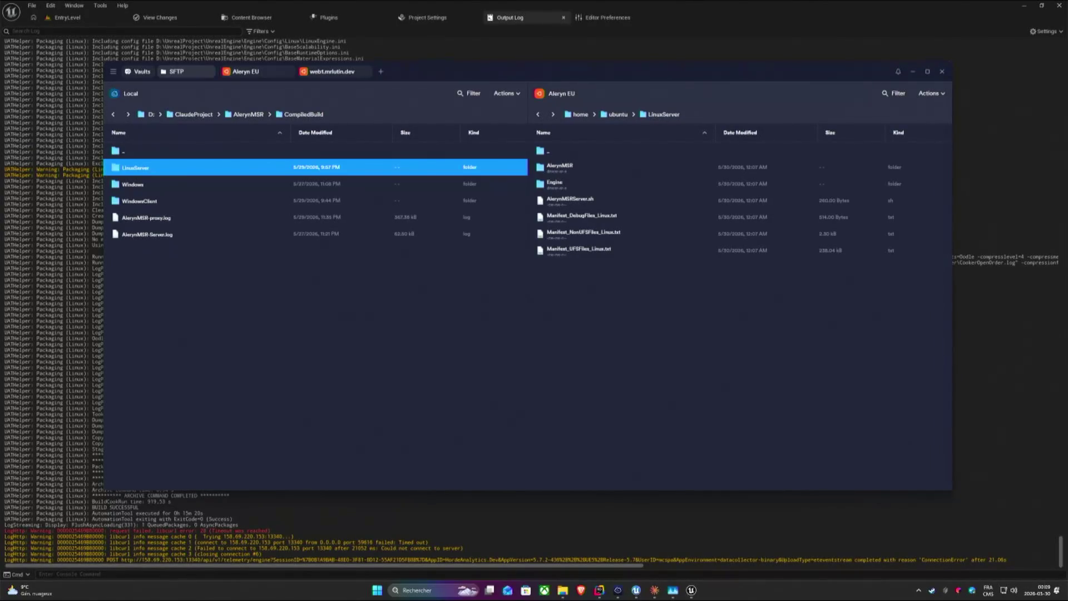
Connect the remote pane to the web1 server and open its Aleryn-Server folder.
left_click_drag(609, 70, 675, 79)
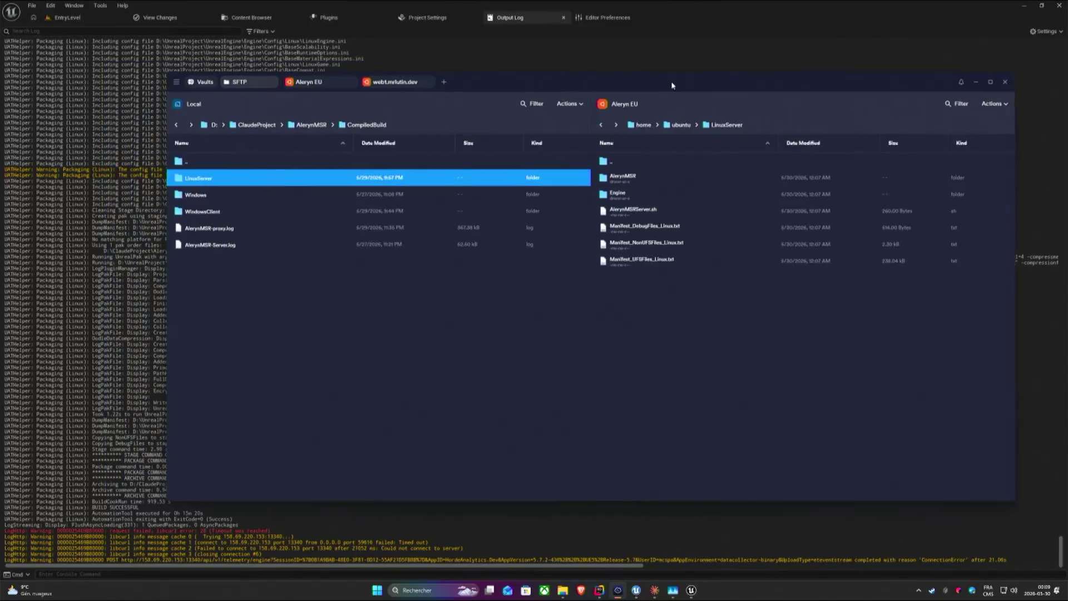
left_click(499, 257)
mouse_move(392, 81)
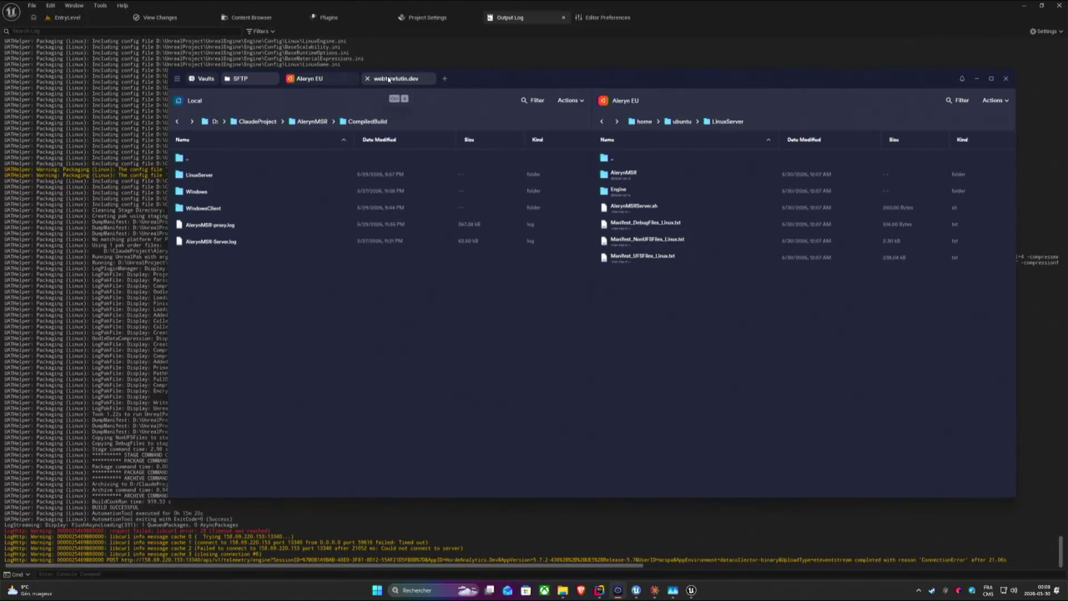
left_click(389, 79)
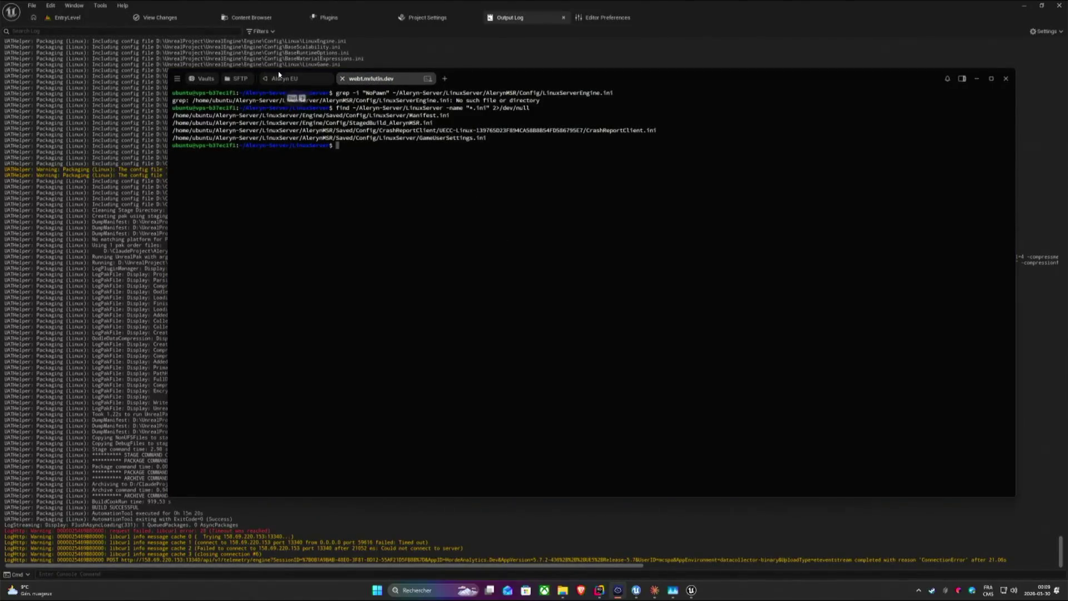
left_click(240, 78)
left_click(624, 100)
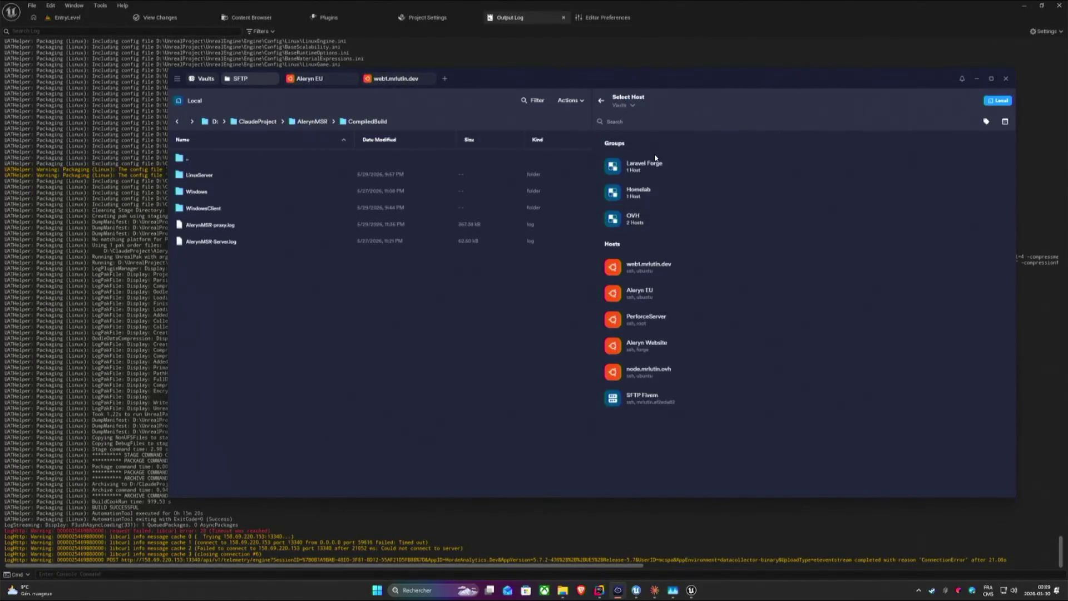
left_click(654, 273)
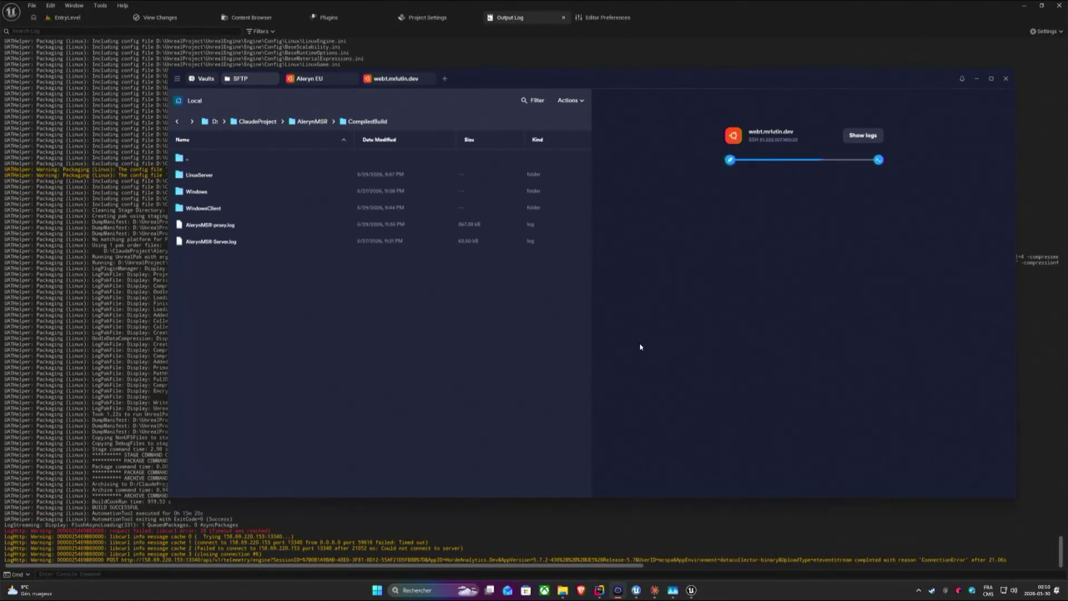
double_click(626, 174)
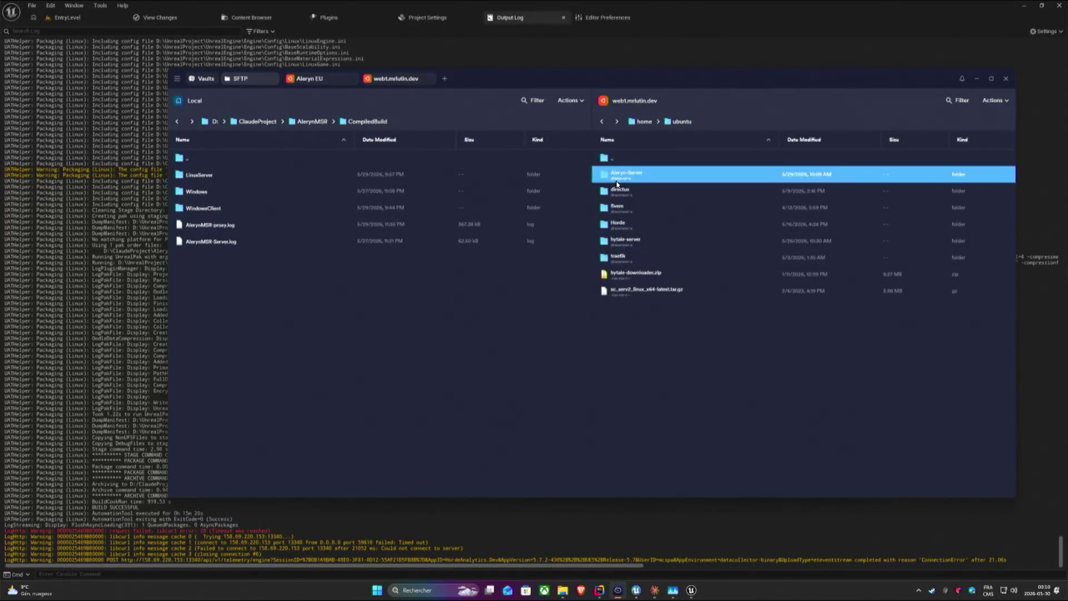
Copy LinuxServer into Aleryn-Server replacing the old copy, open it remotely, then switch to the terminal session.
left_click(199, 174)
right_click(203, 174)
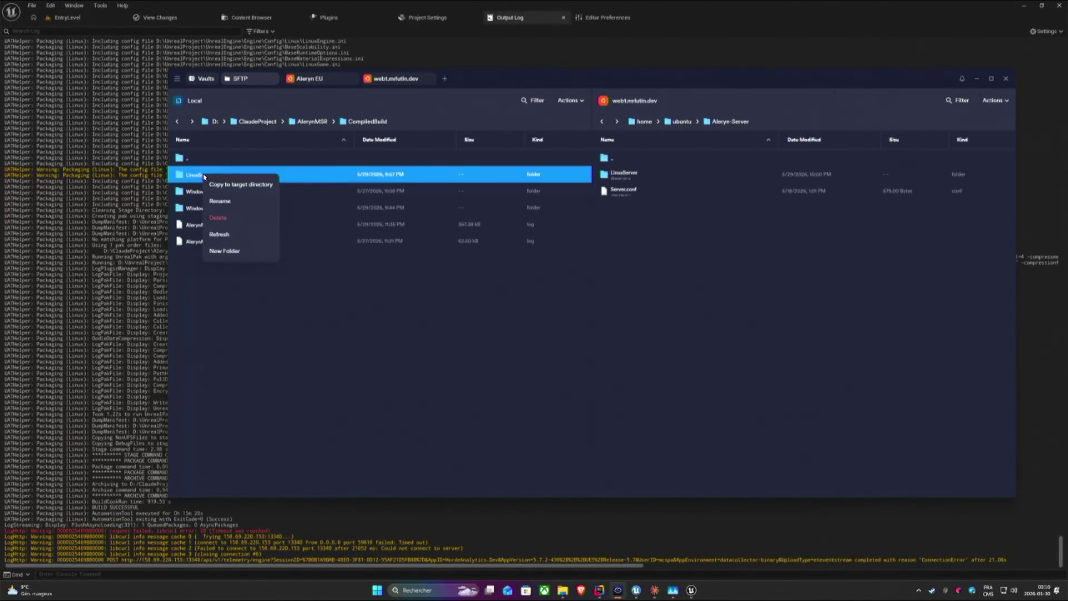
left_click(251, 186)
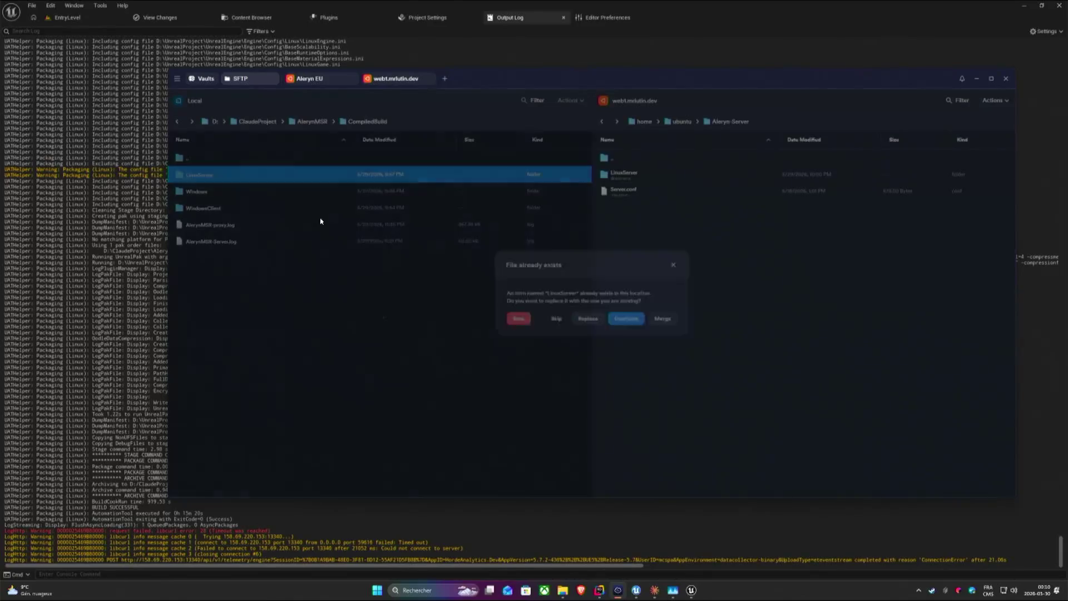
left_click(588, 319)
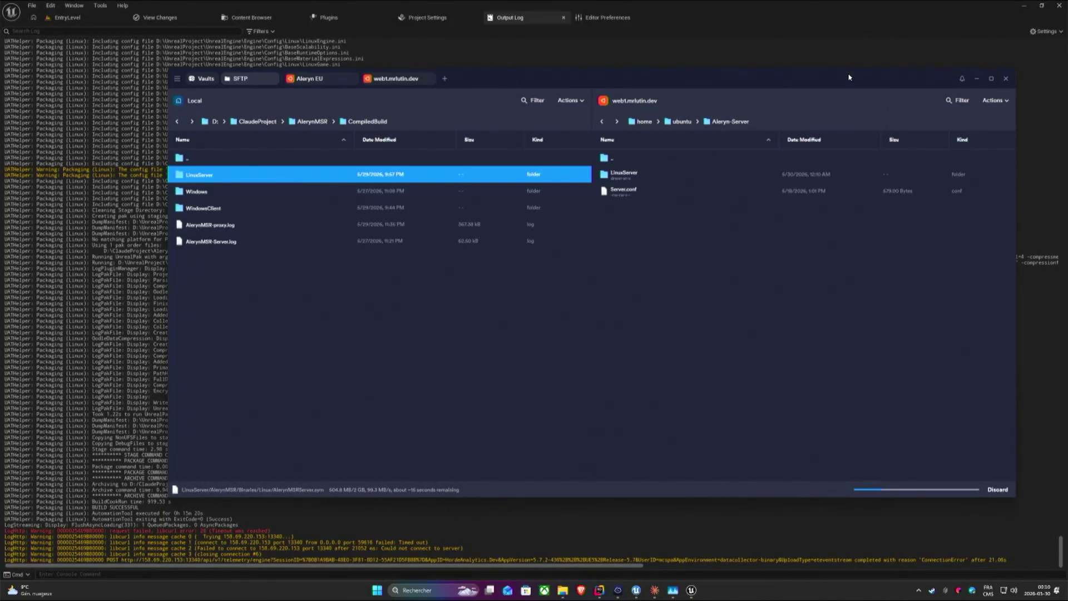
left_click(845, 24)
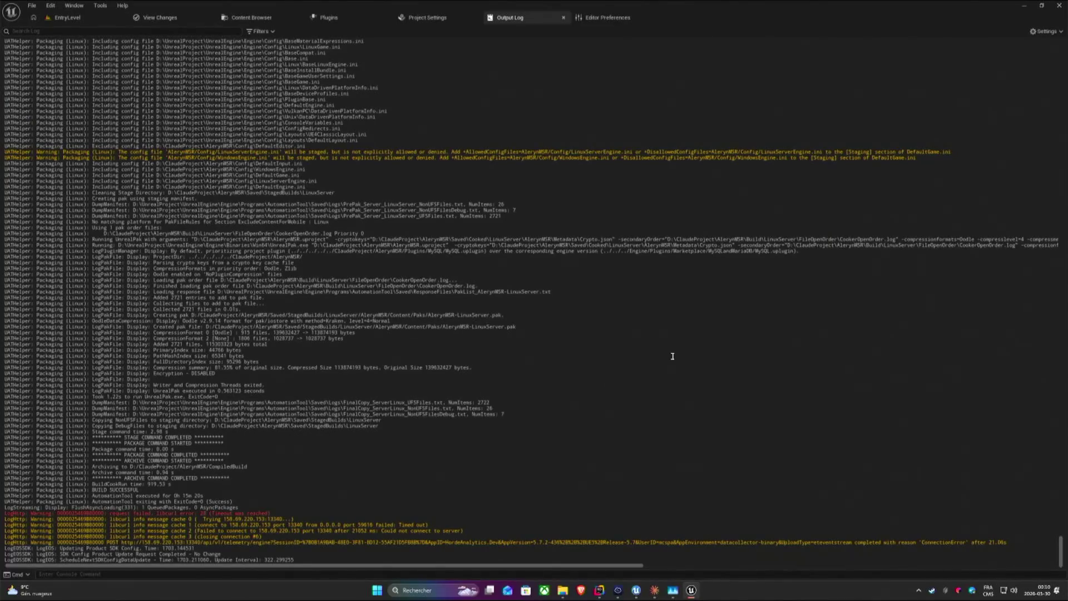
left_click(1024, 6)
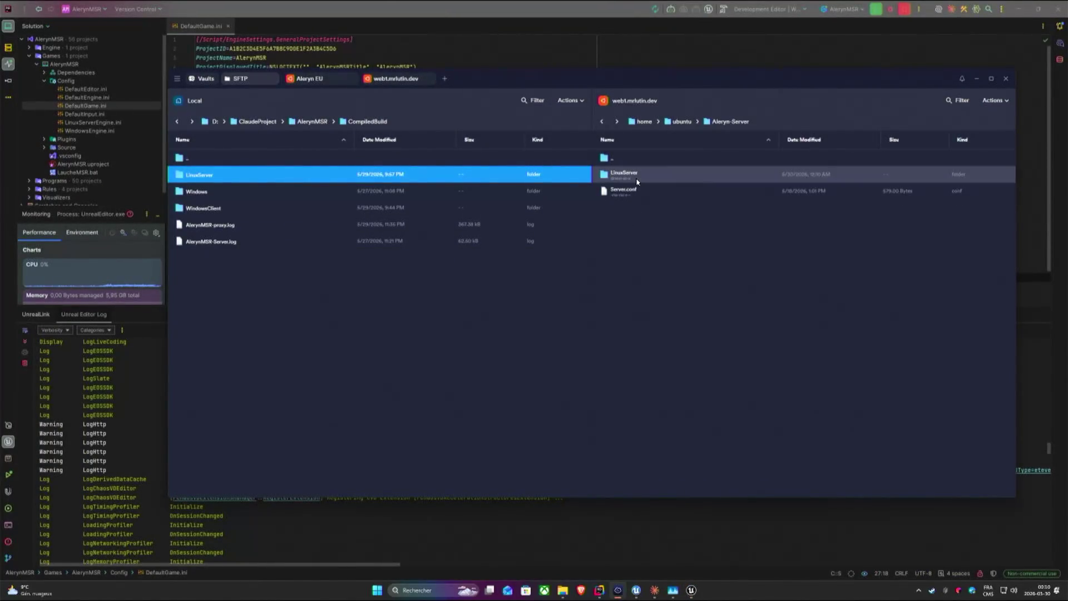
double_click(638, 176)
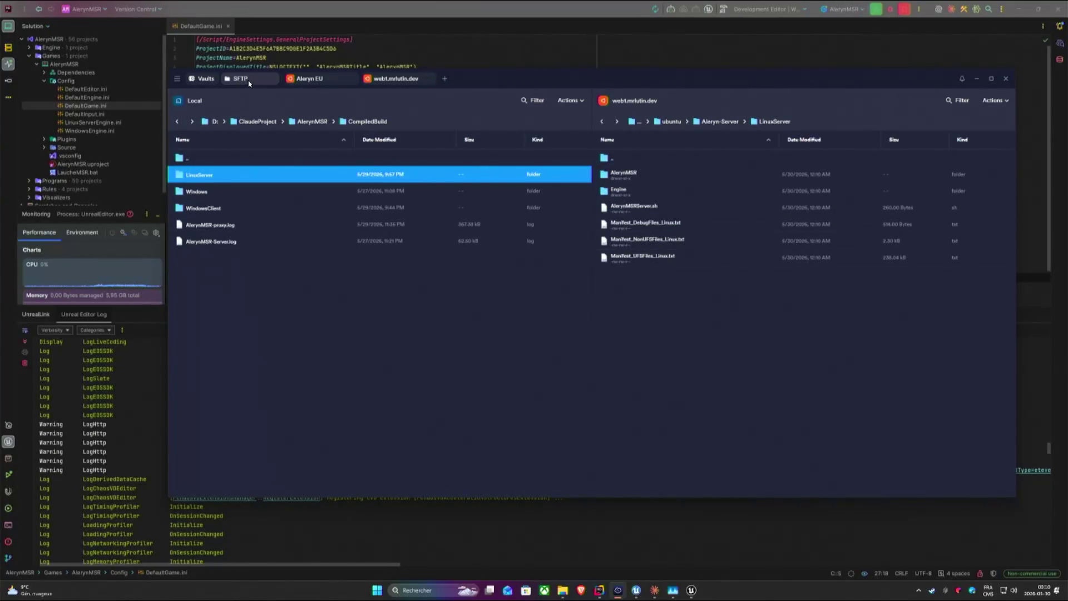
left_click(392, 78)
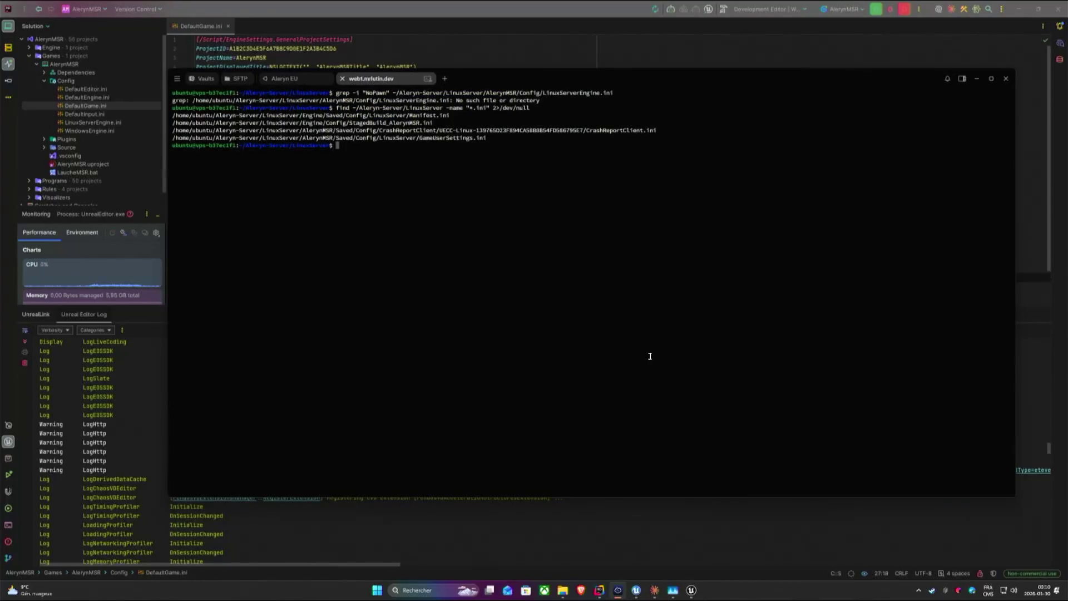
type("cleart")
Clear the terminal, rerun the find for .ini files showing StagedBuild_AlerynMSR.ini, then switch to Rider.
key("Return")
key("Up")
key("Up")
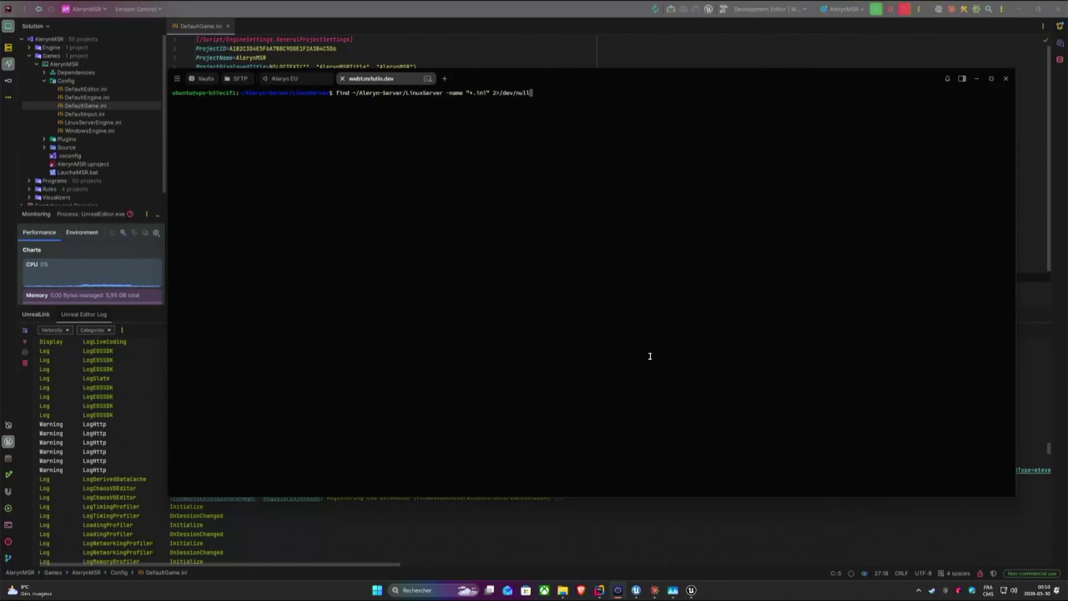
key("Return")
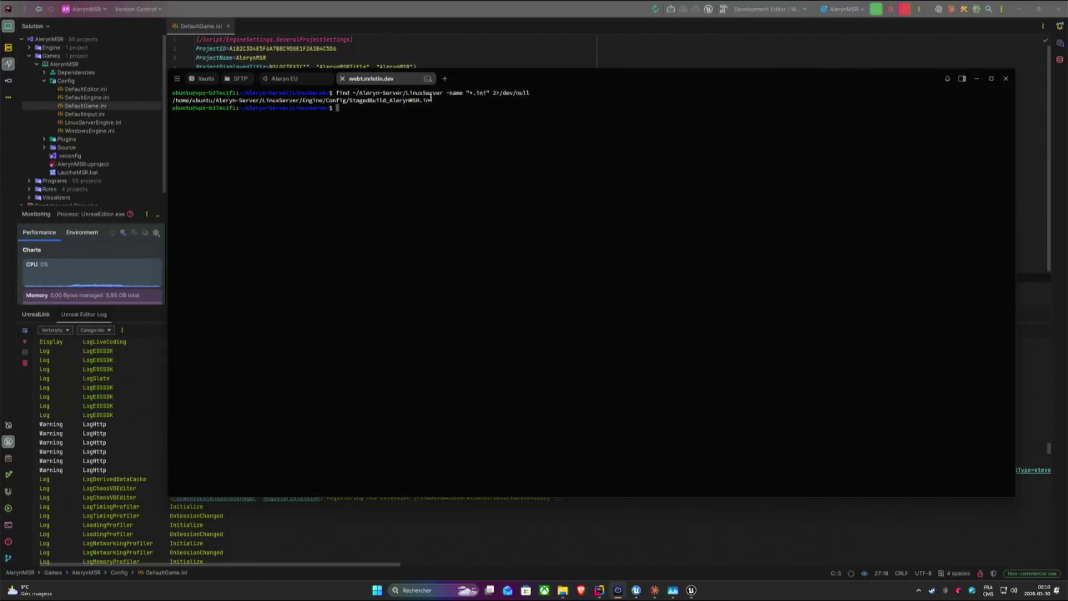
left_click_drag(430, 98, 328, 100)
left_click(404, 113)
left_click_drag(466, 80, 546, 77)
key("alt+Tab")
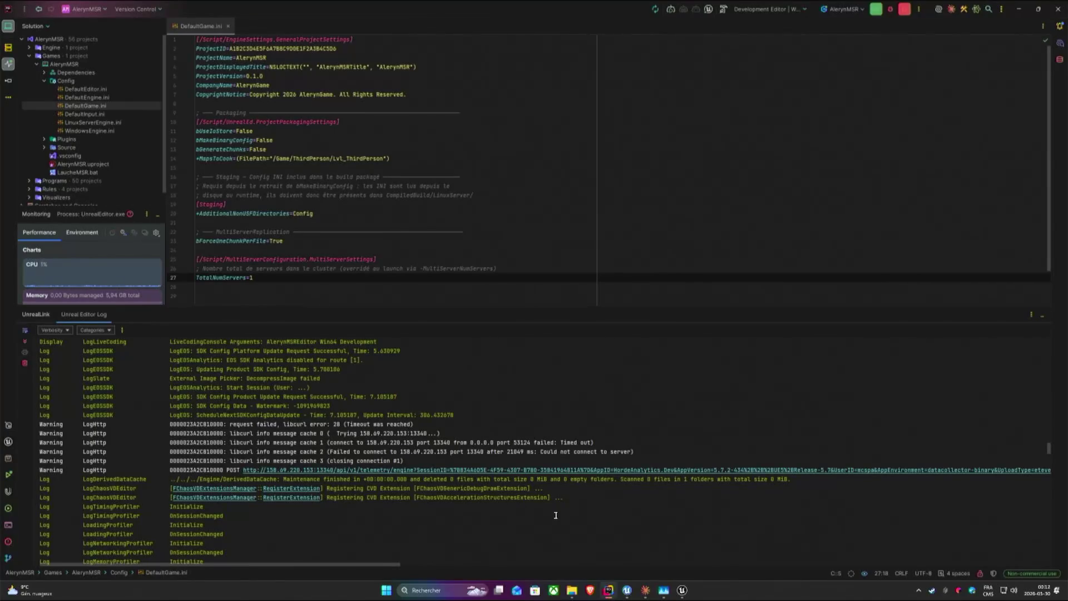
Bring Unreal Editor forward and launch a play-in-editor preview of AlerynMSR.
left_click(682, 590)
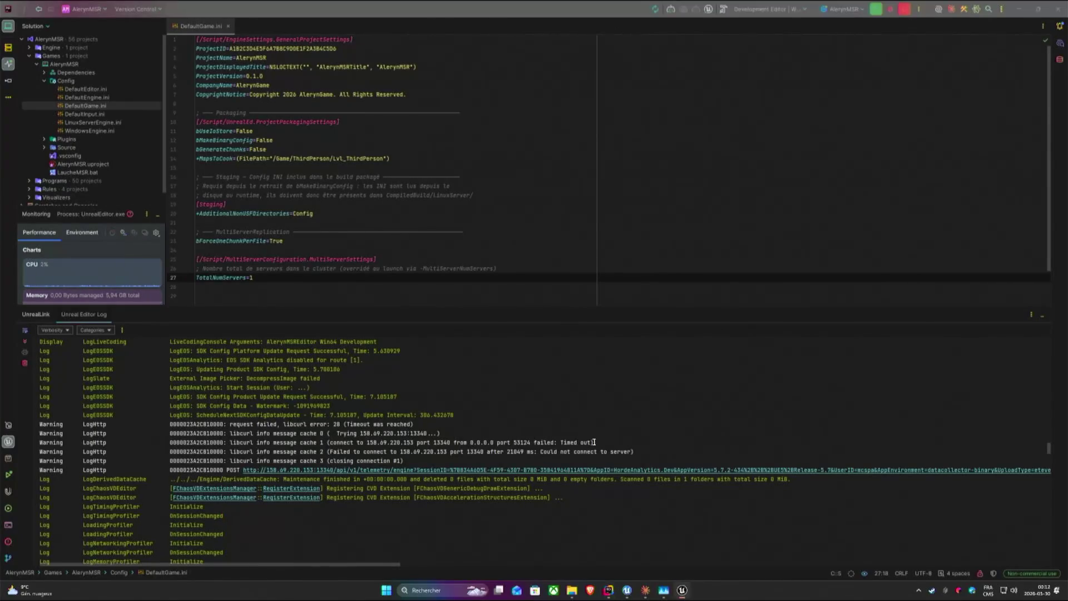
left_click(207, 33)
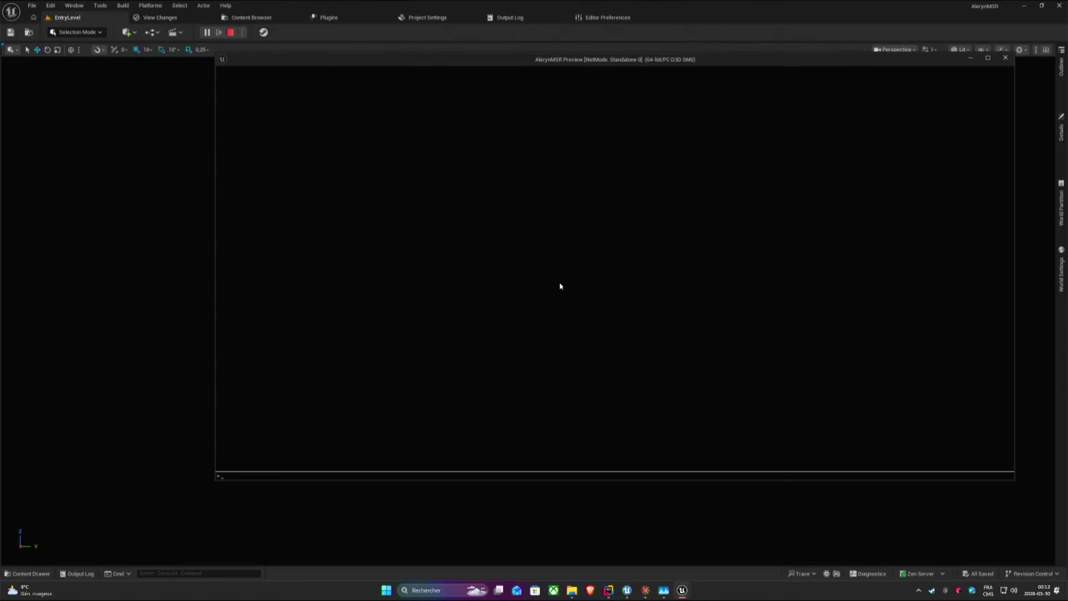
type("open m")
Submit the level-opening command, then run and jump the character over the green circular pad.
key("Return")
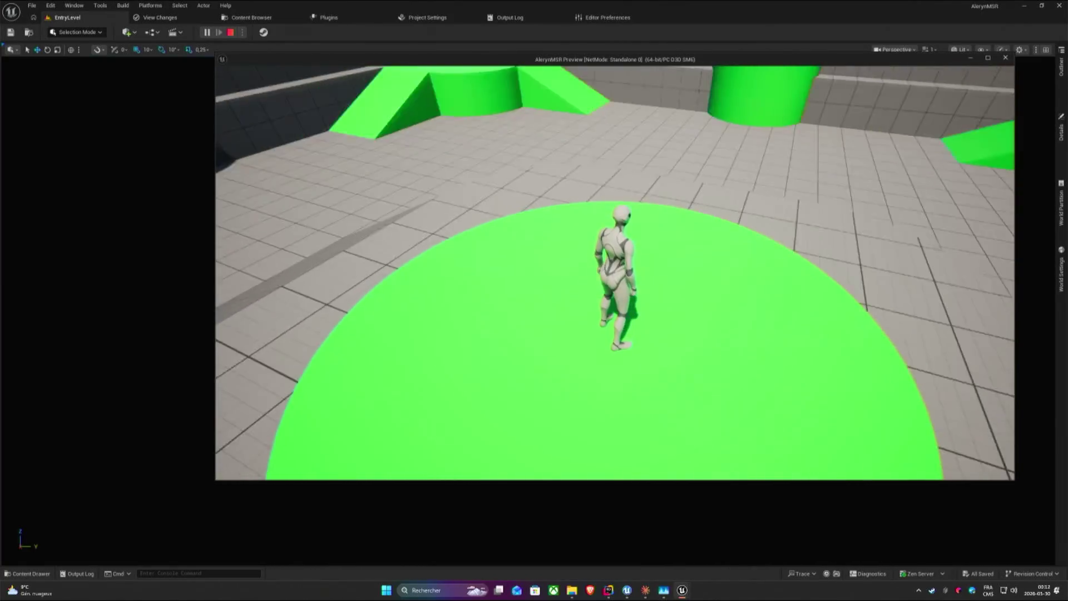
key("w")
key("space")
key("w")
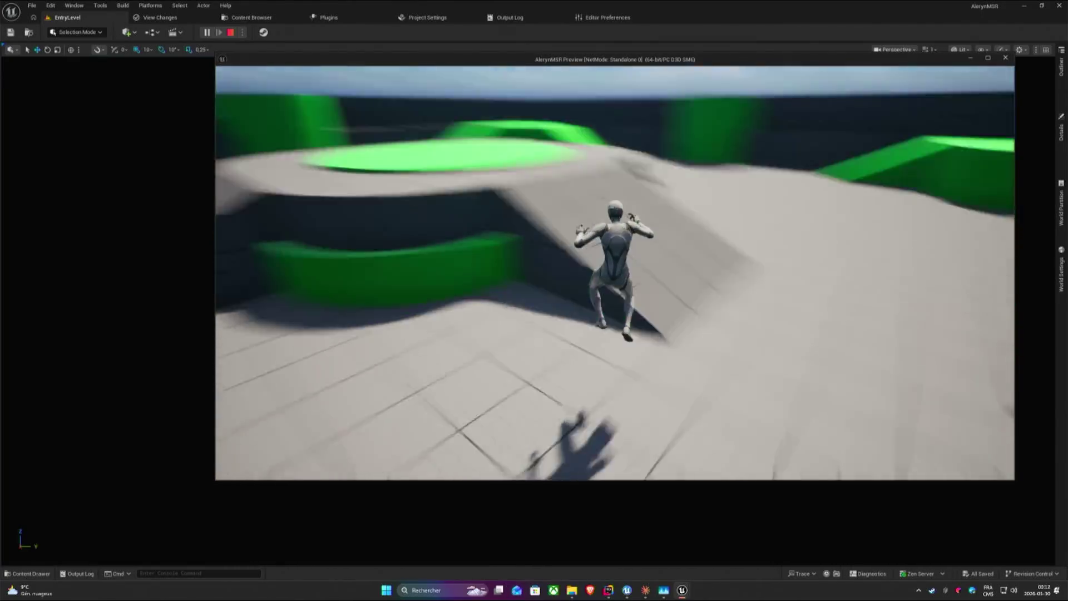
key("space")
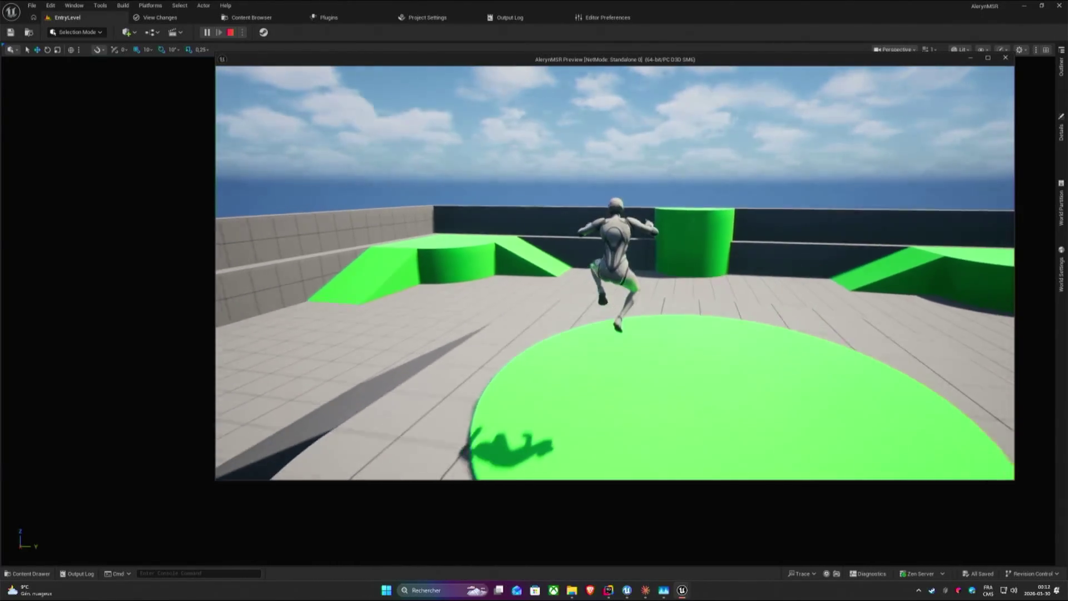
key("w")
key("w")
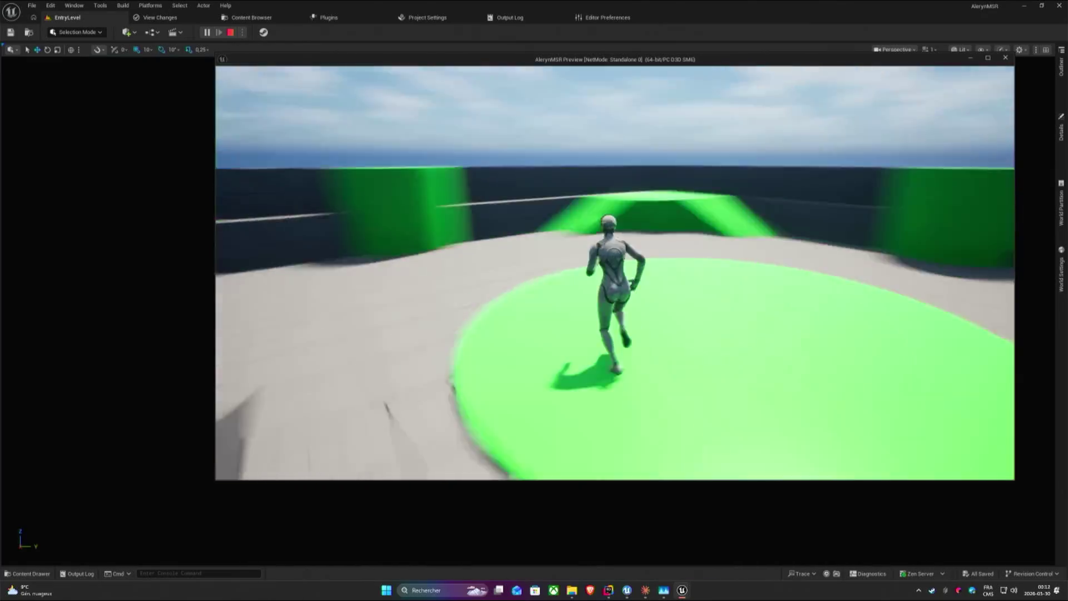
Jump onto the green ramp and platform, then leap toward the central pit and look around.
key("w")
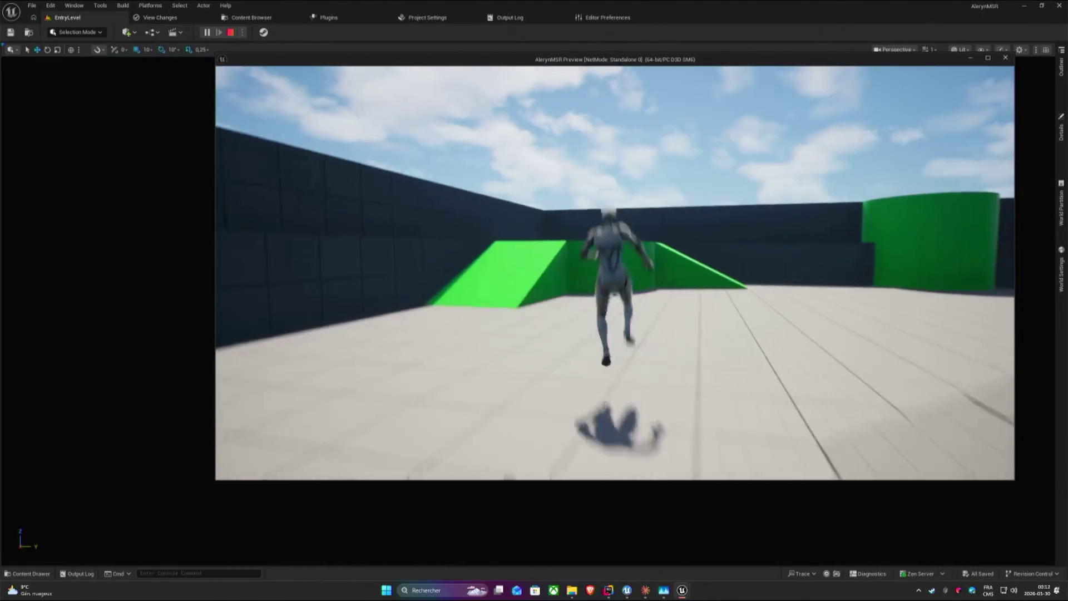
key("space")
key("space")
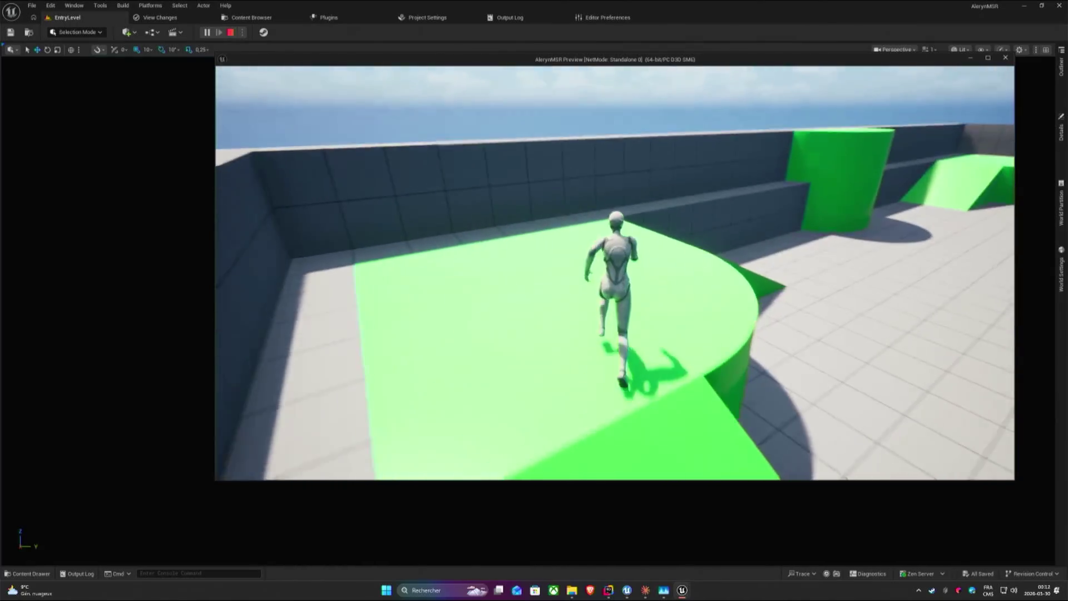
key("w")
key("w")
key("space")
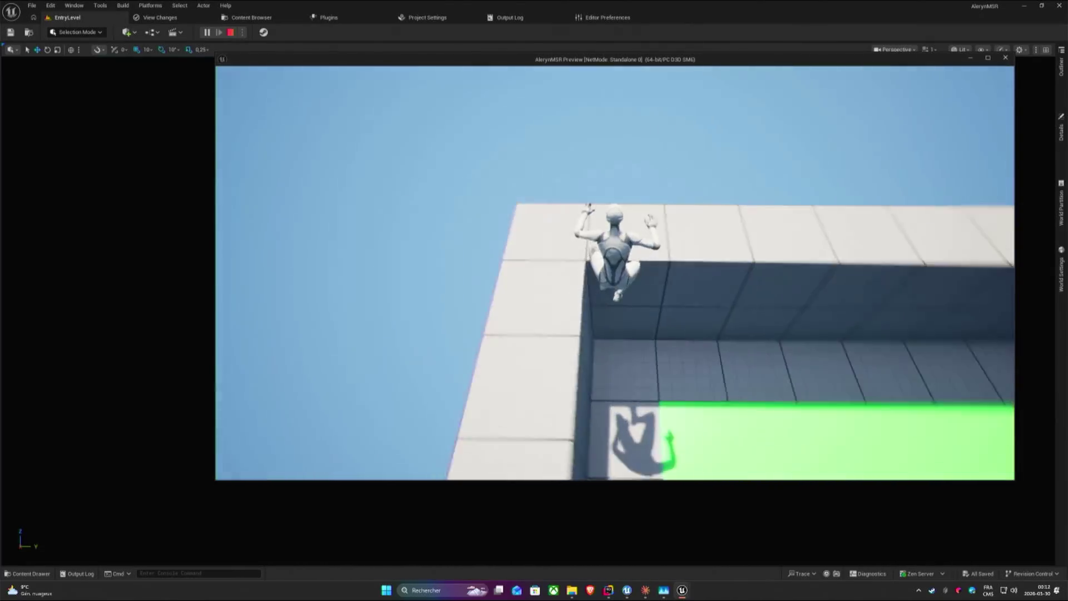
key("w")
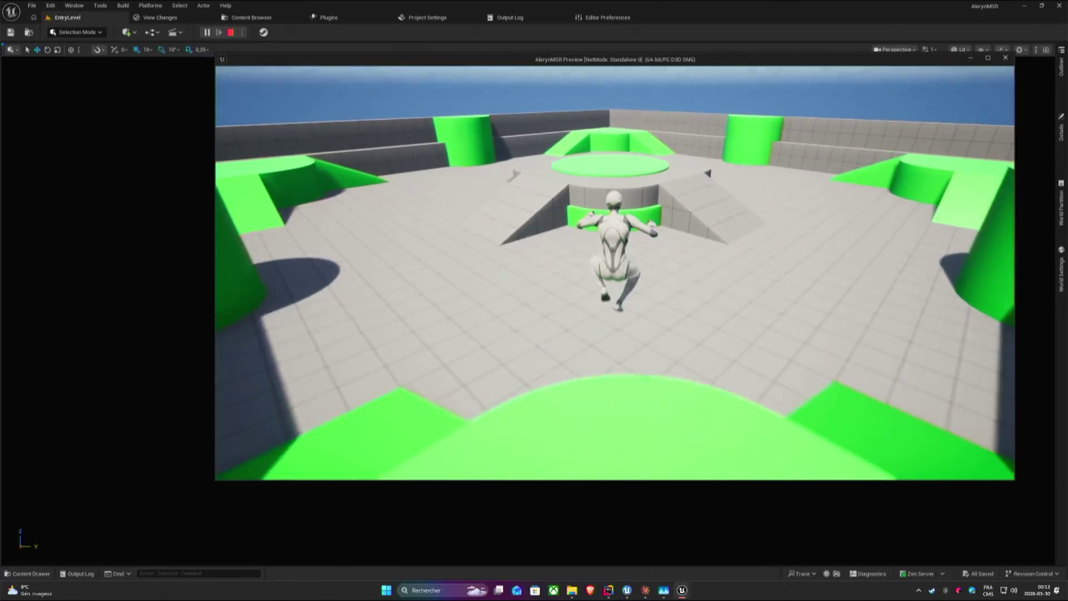
key("space")
key("super")
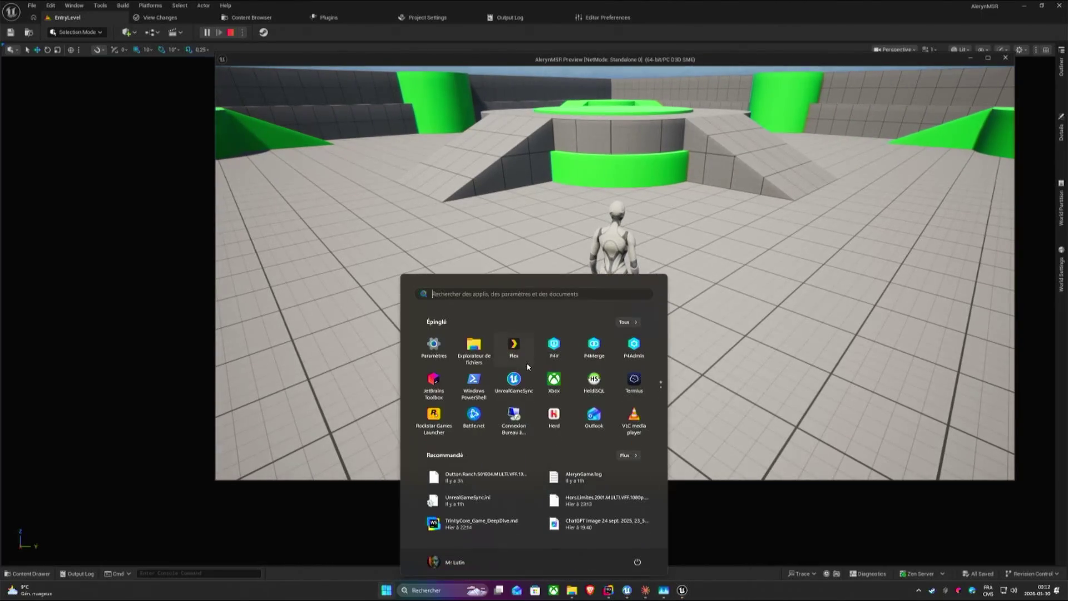
key("super")
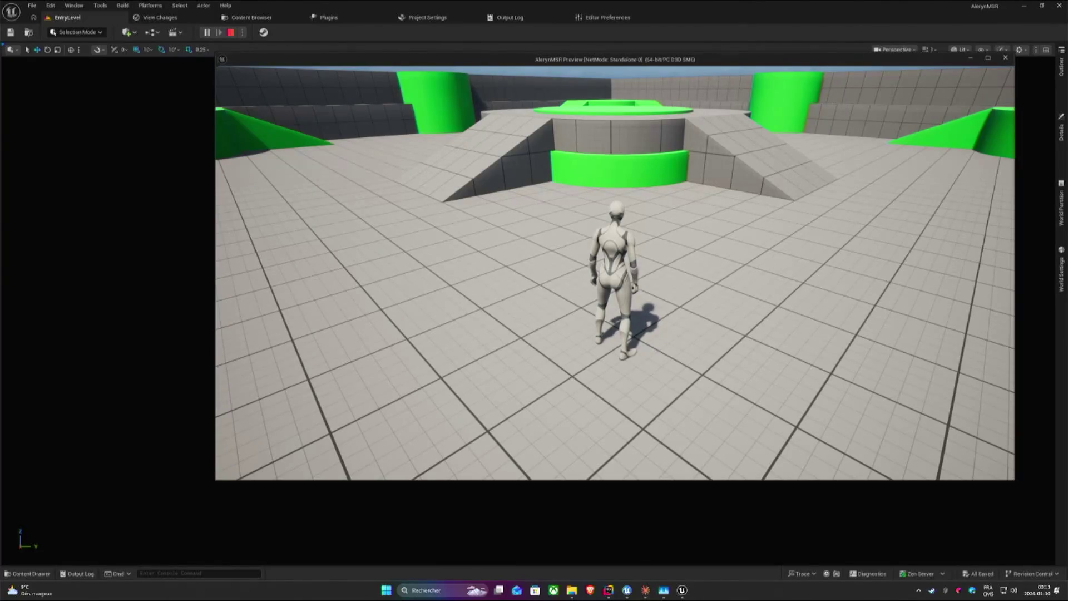
left_click_drag(614, 276, 584, 275)
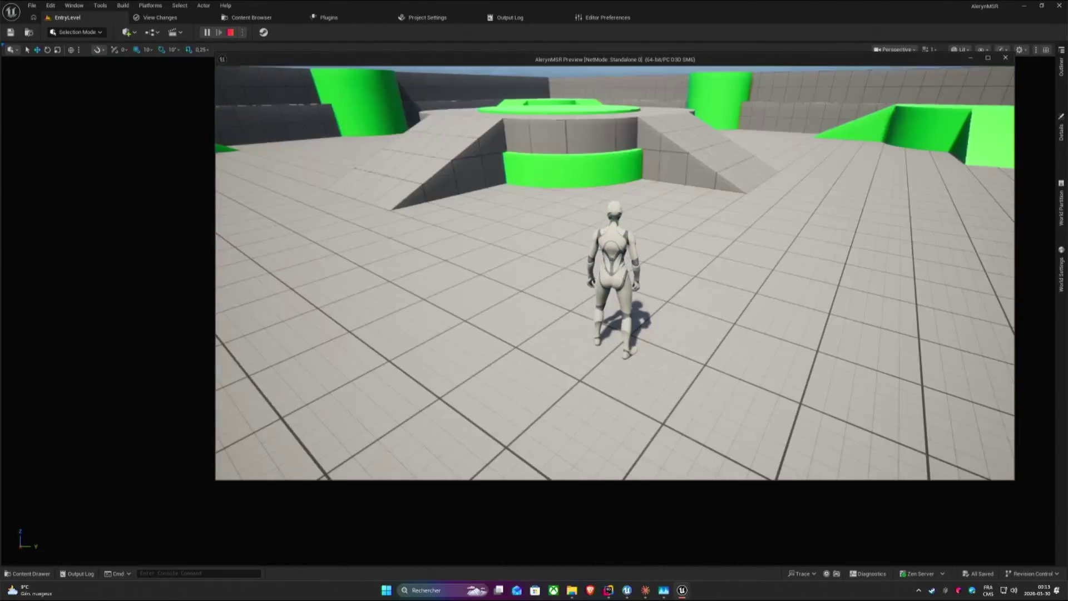
Stop the game preview, bring the server terminal forward and quit Battle.net from the tray.
key("Escape")
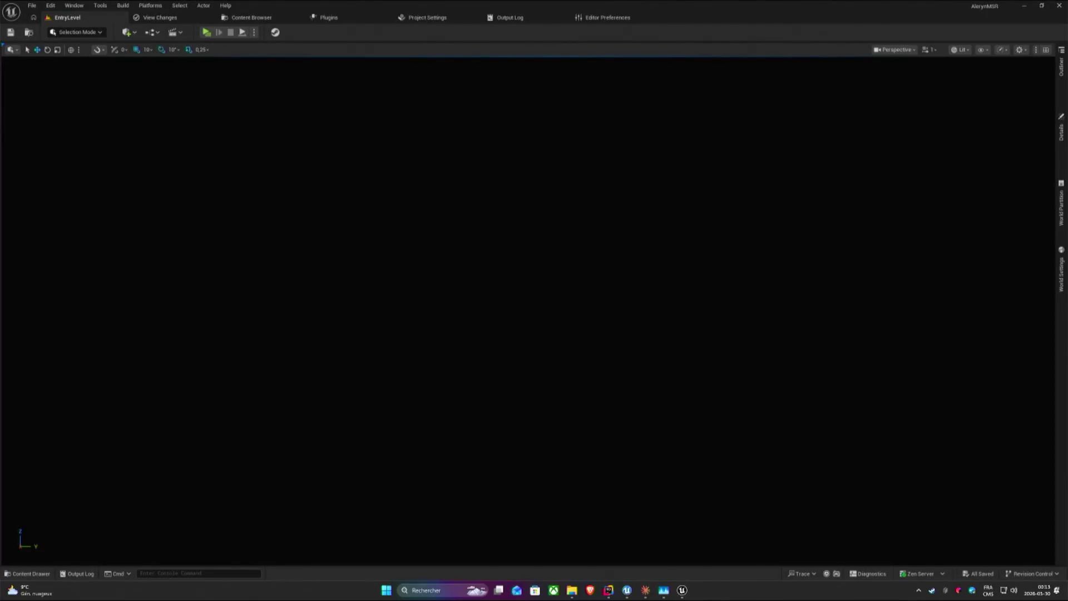
key("alt+Tab")
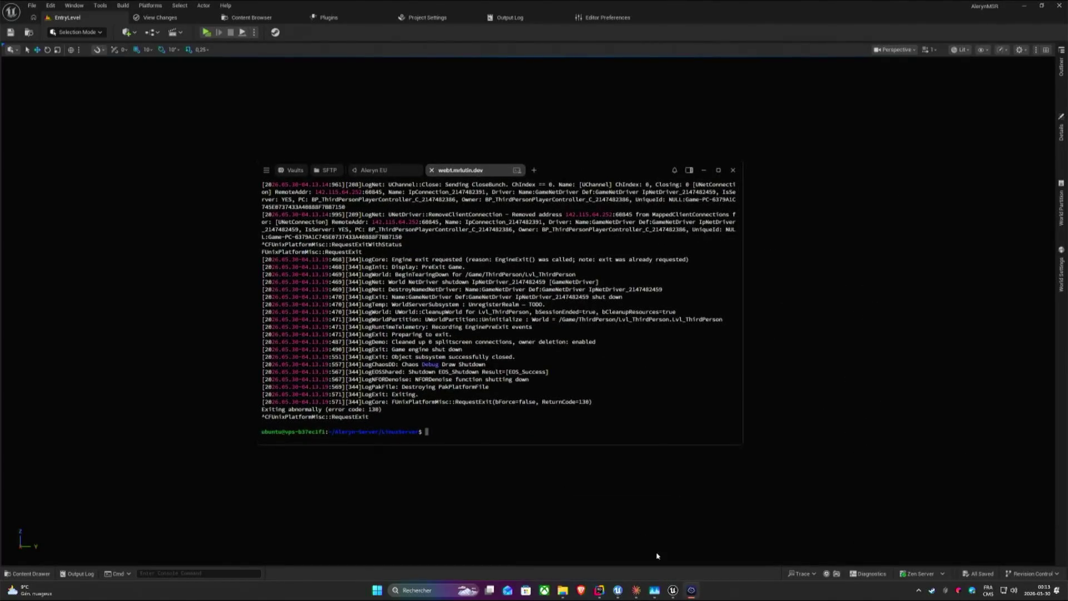
left_click(918, 591)
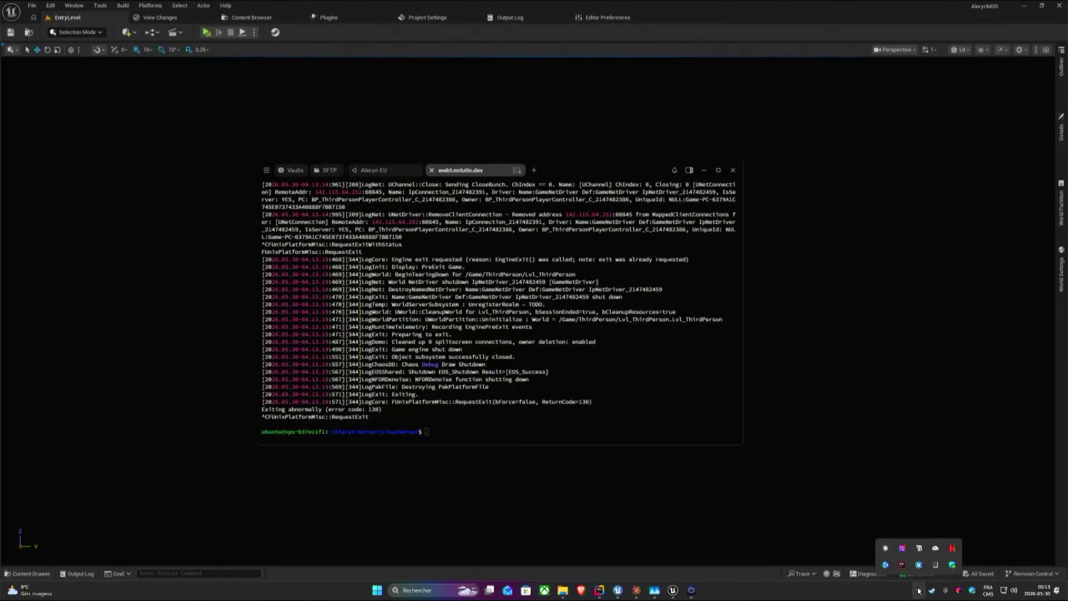
right_click(886, 565)
left_click(915, 557)
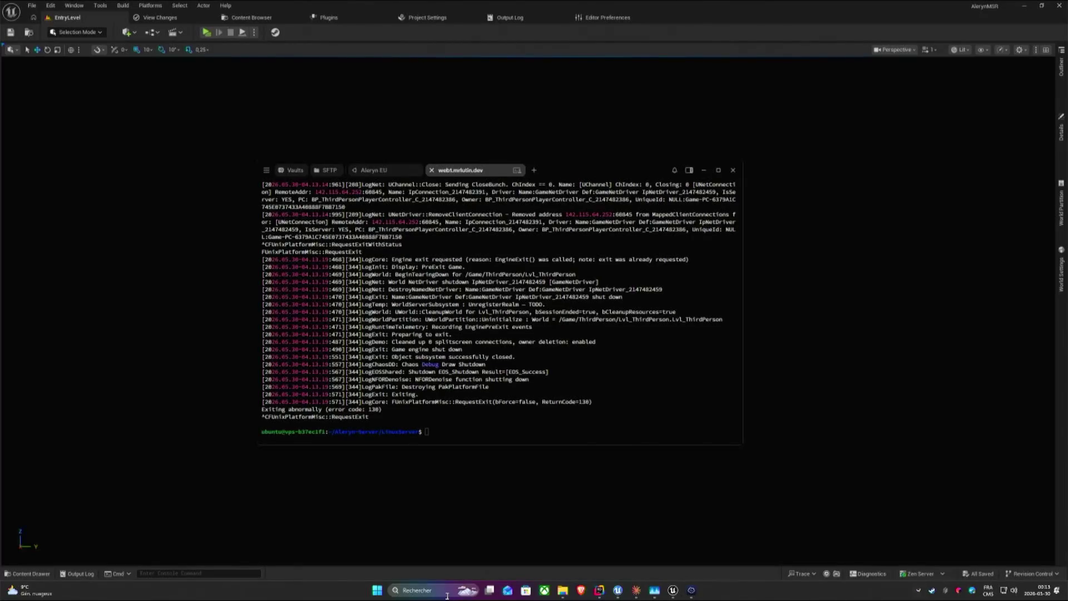
Dismiss the start menu and minimise Unreal Editor to reveal the other windows.
left_click(377, 590)
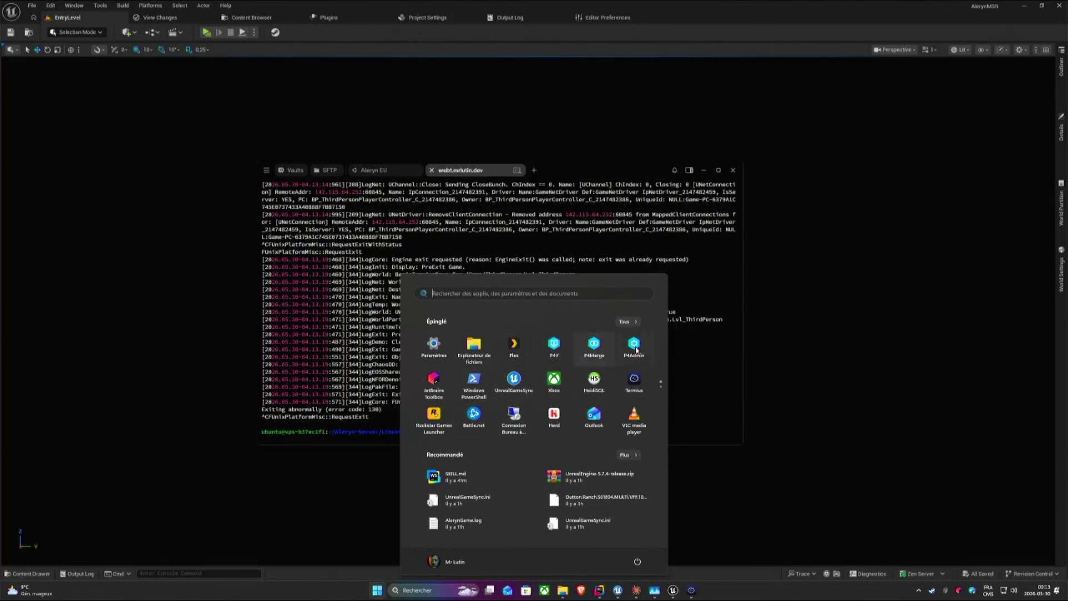
scroll(636, 349, "down", 1)
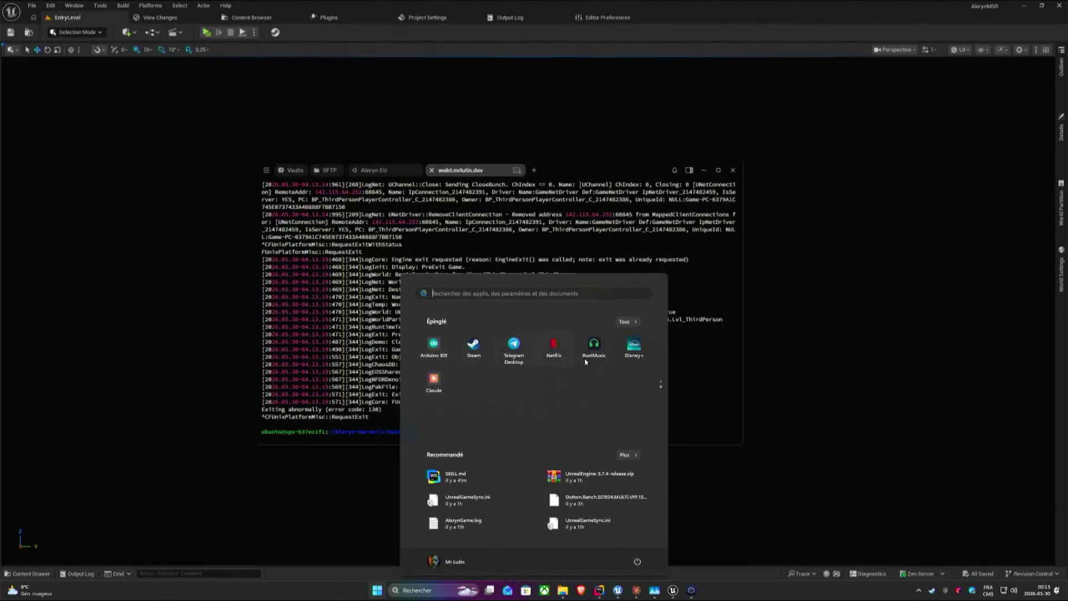
key("Escape")
left_click(1025, 9)
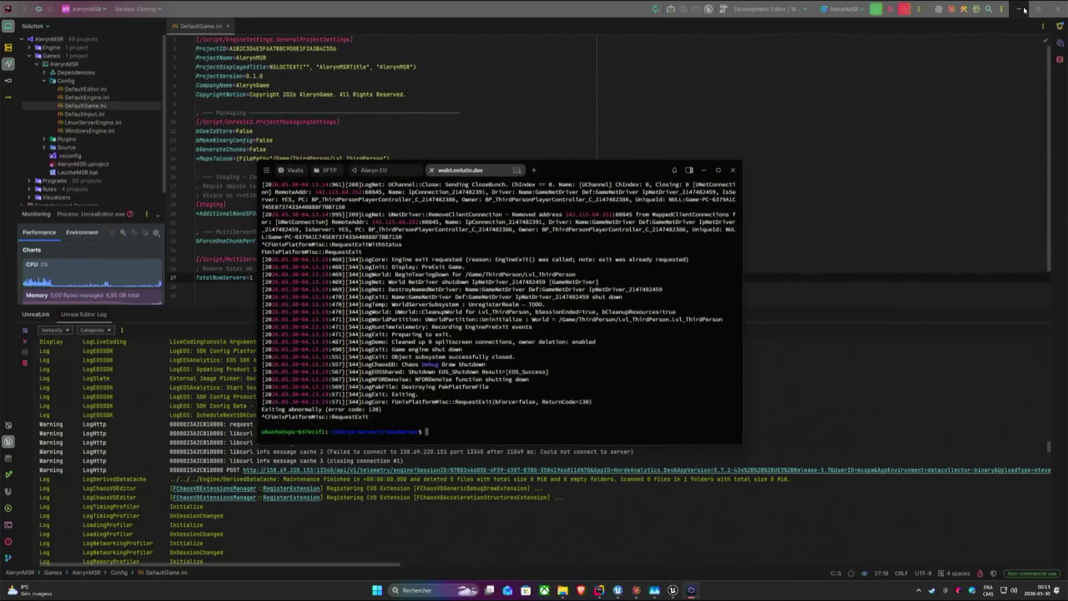
Minimise Rider so the desktop shows Task Manager and the terminal.
left_click(1025, 9)
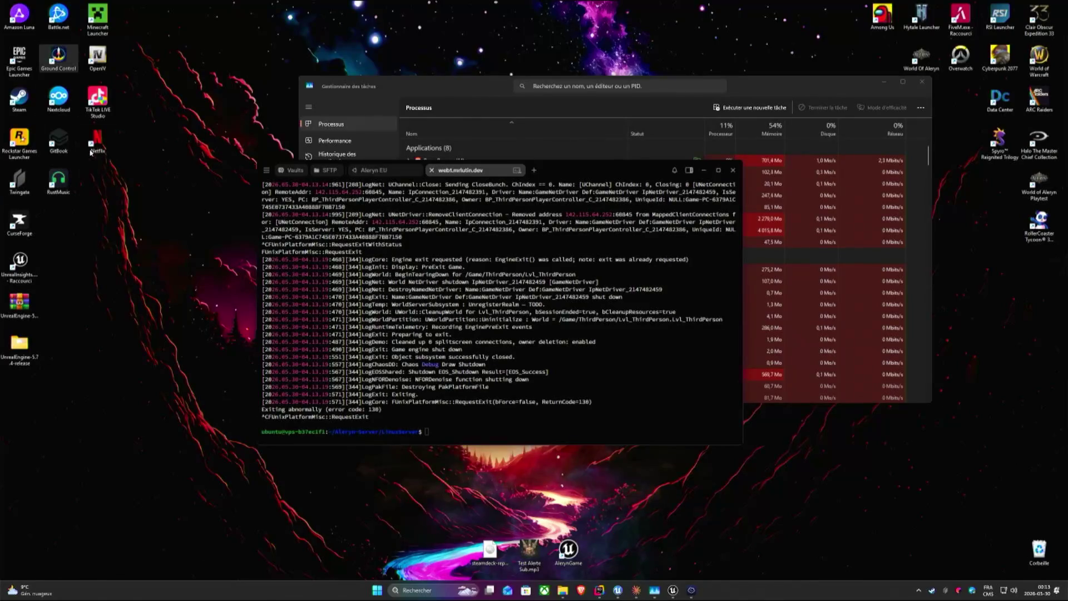
Launch Discord from the start menu and move the Termius terminal to the top-left corner.
left_click(377, 590)
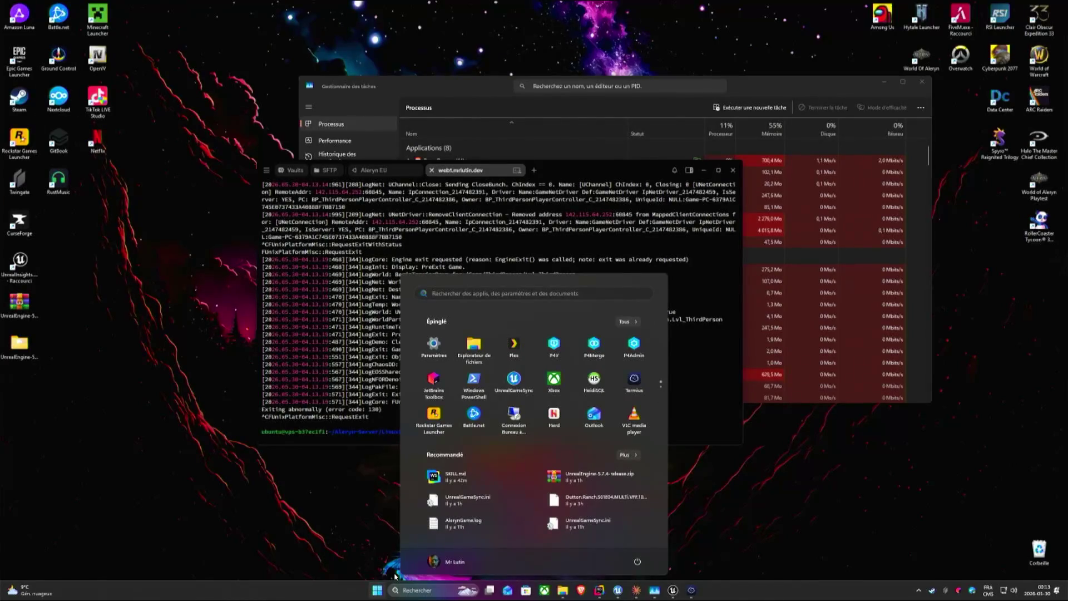
type("discord")
key("Return")
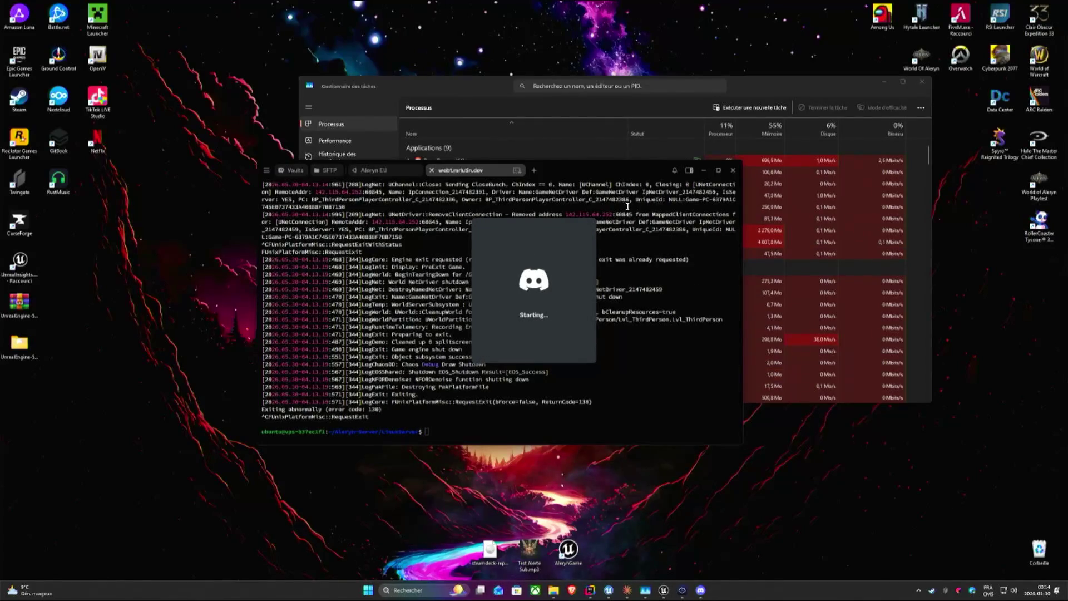
left_click_drag(610, 170, 380, 32)
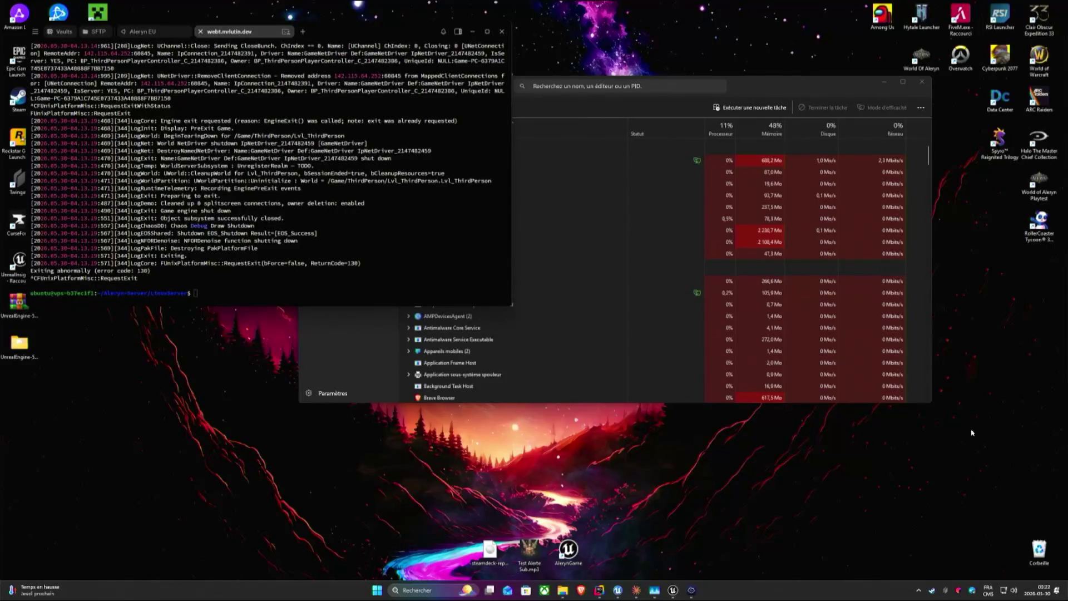
Return to the Rider project and open the DefaultEngine.ini config file.
left_click(600, 590)
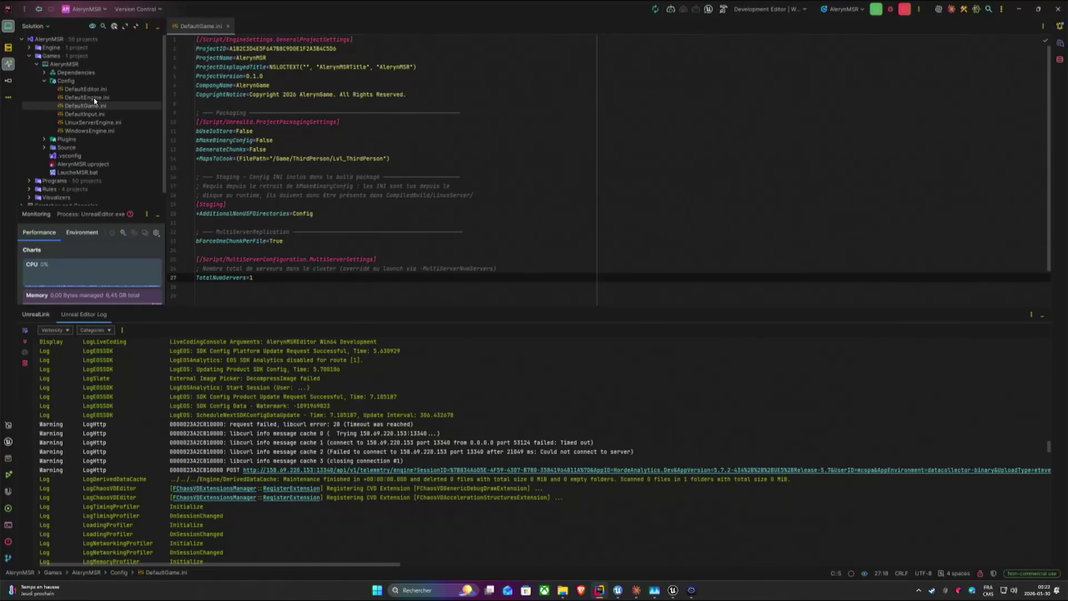
left_click(87, 97)
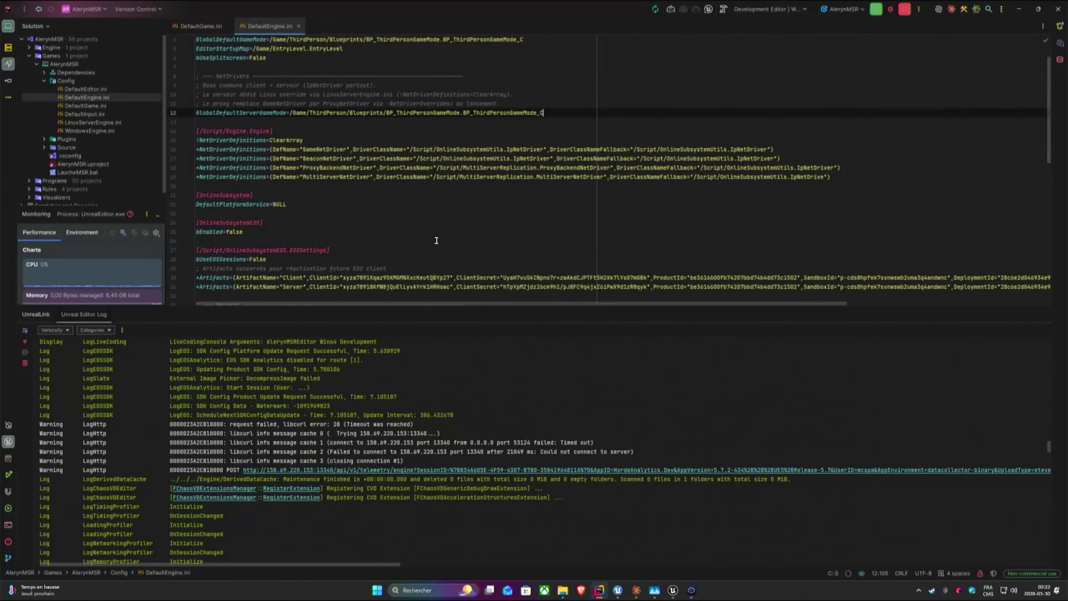
scroll(432, 239, "down", 5)
scroll(432, 240, "down", 5)
scroll(431, 239, "down", 5)
scroll(431, 239, "down", 2)
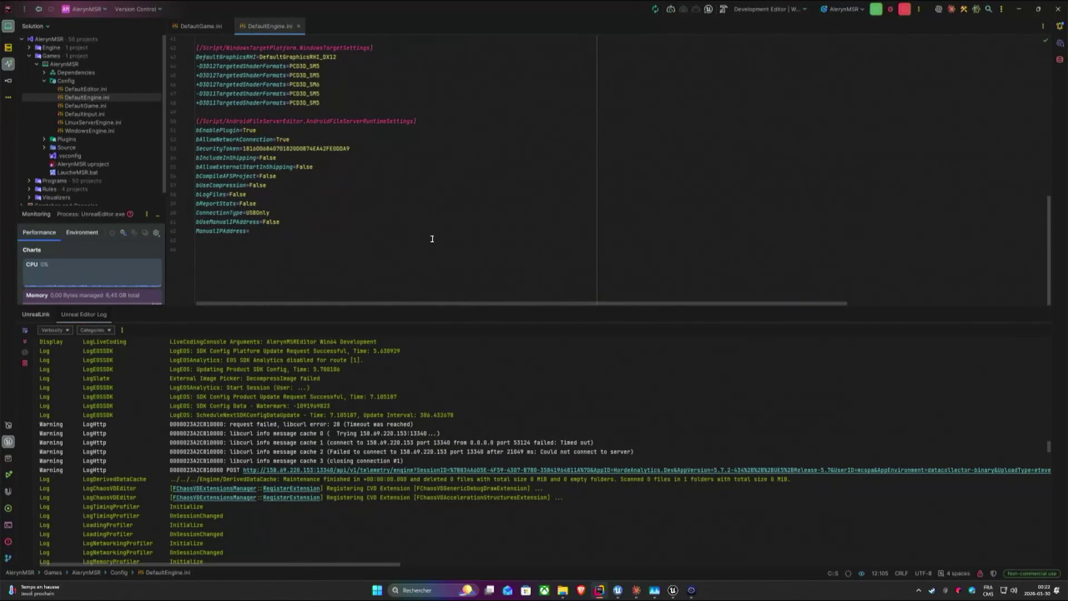
scroll(475, 187, "up", 5)
scroll(434, 192, "up", 5)
scroll(390, 202, "up", 2)
scroll(390, 202, "up", 3)
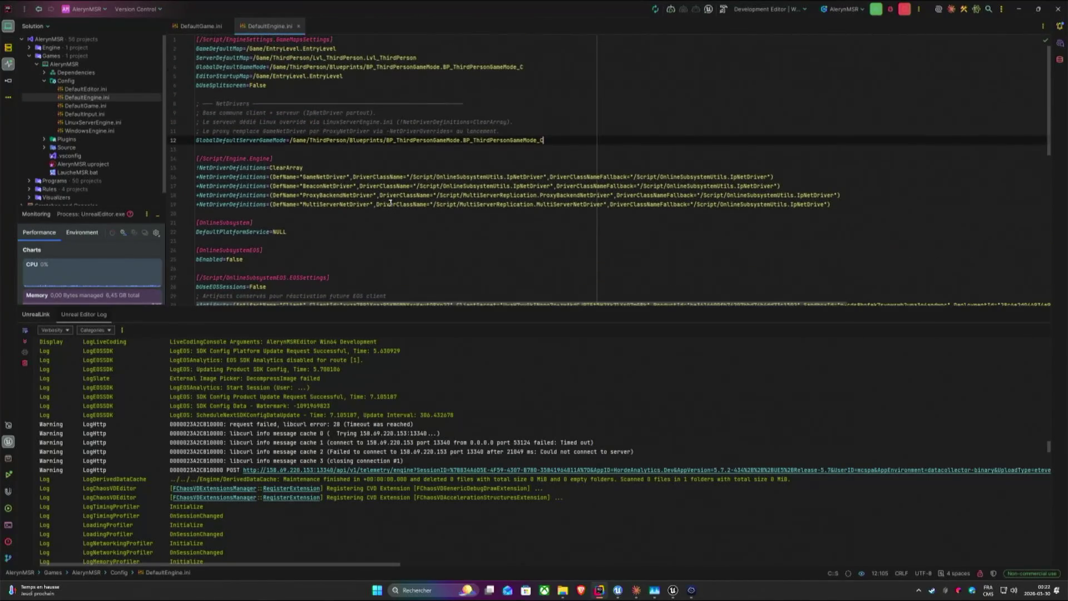
Delete the server-count comment line under MultiServerSettings in DefaultGame.ini.
double_click(86, 88)
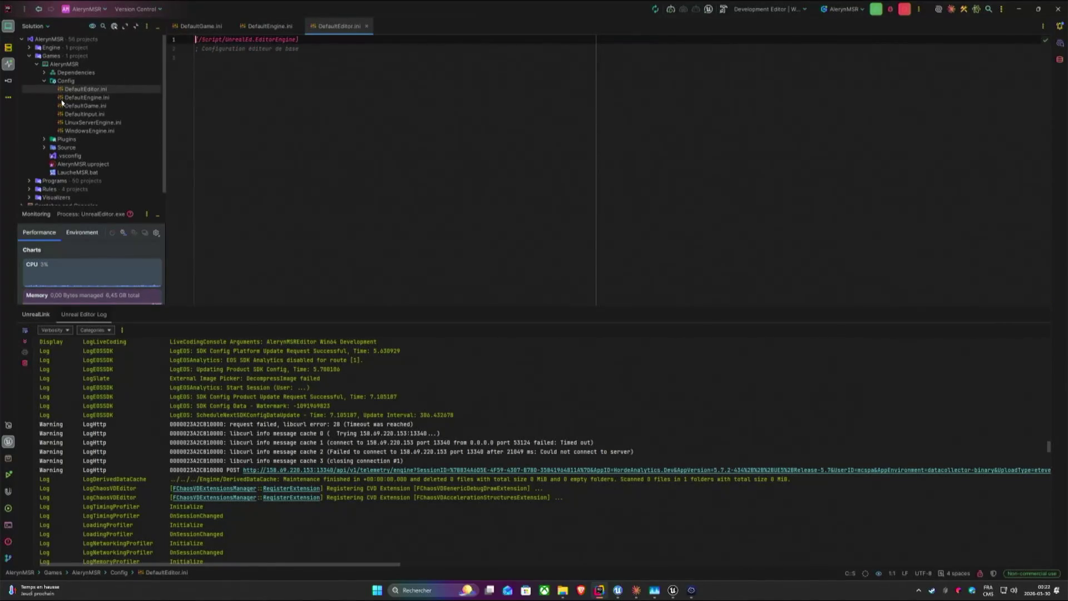
left_click(85, 105)
scroll(285, 182, "down", 3)
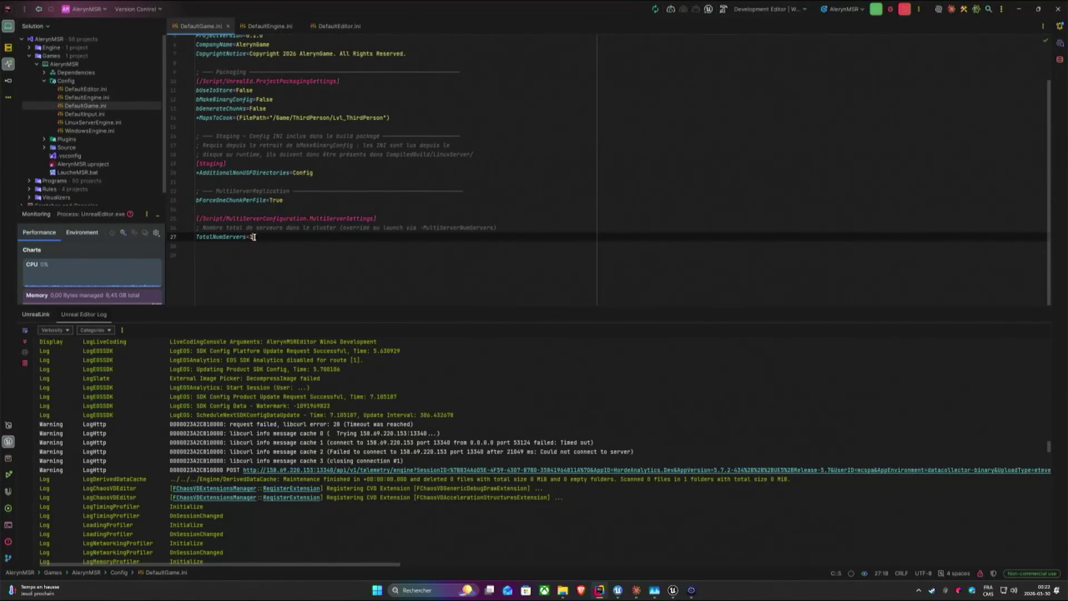
left_click(328, 217)
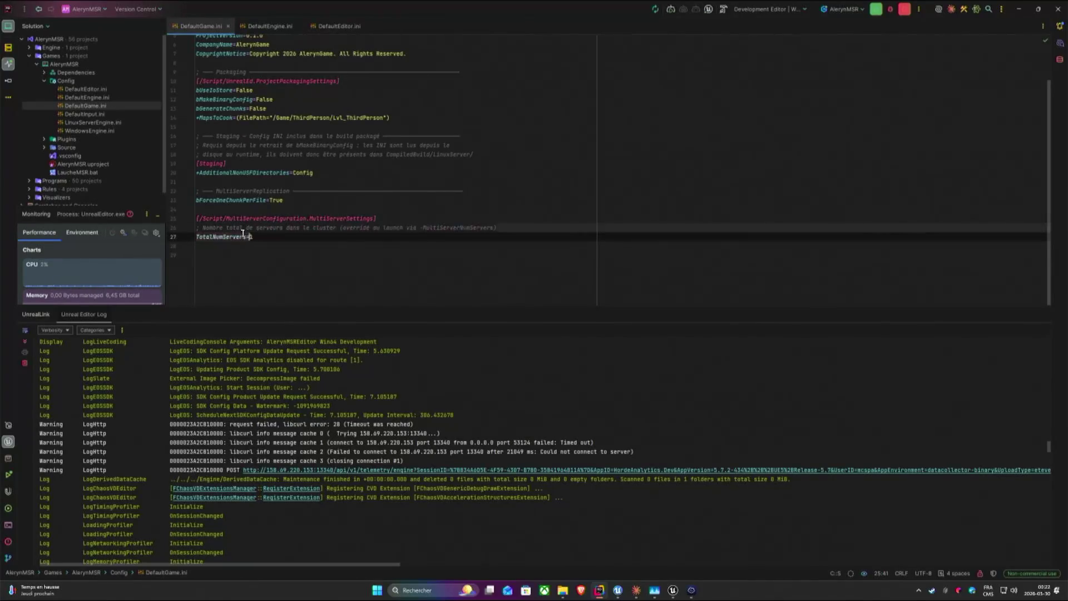
left_click_drag(502, 227, 297, 239)
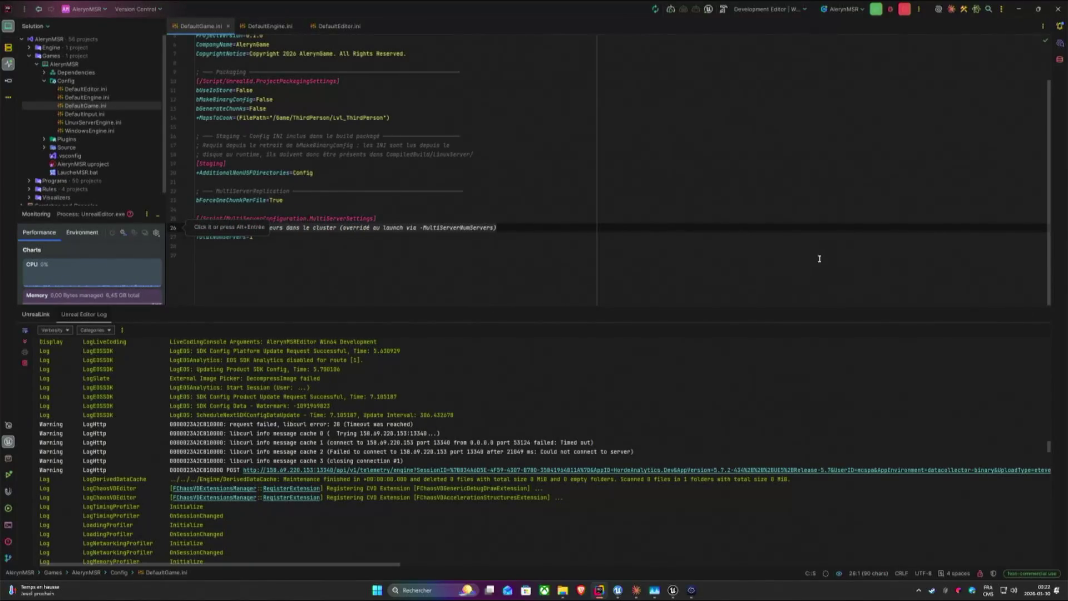
key("Delete")
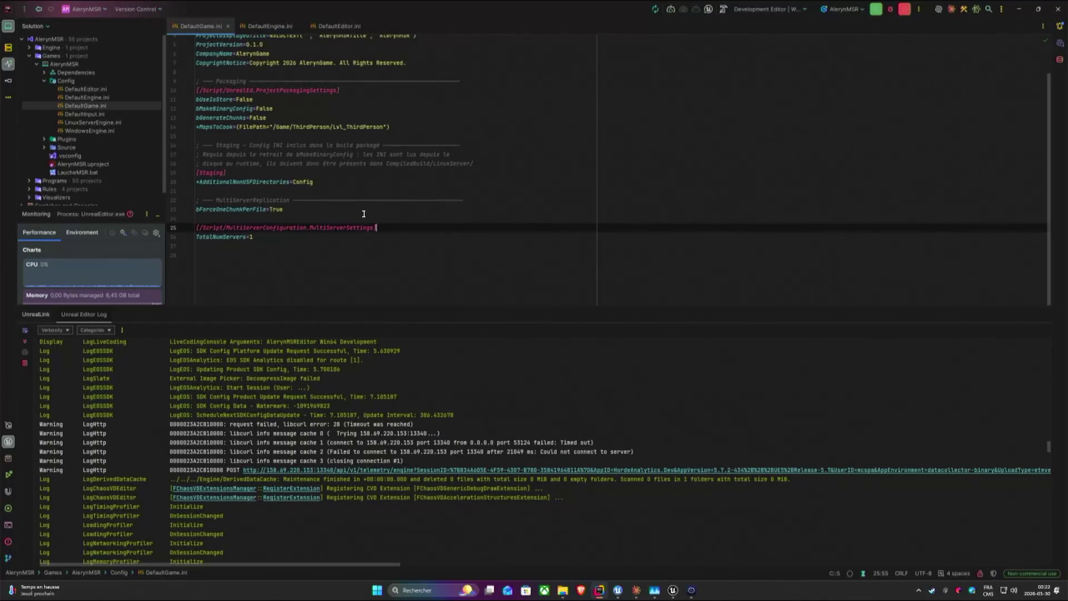
scroll(362, 214, "up", 2)
scroll(405, 188, "up", 2)
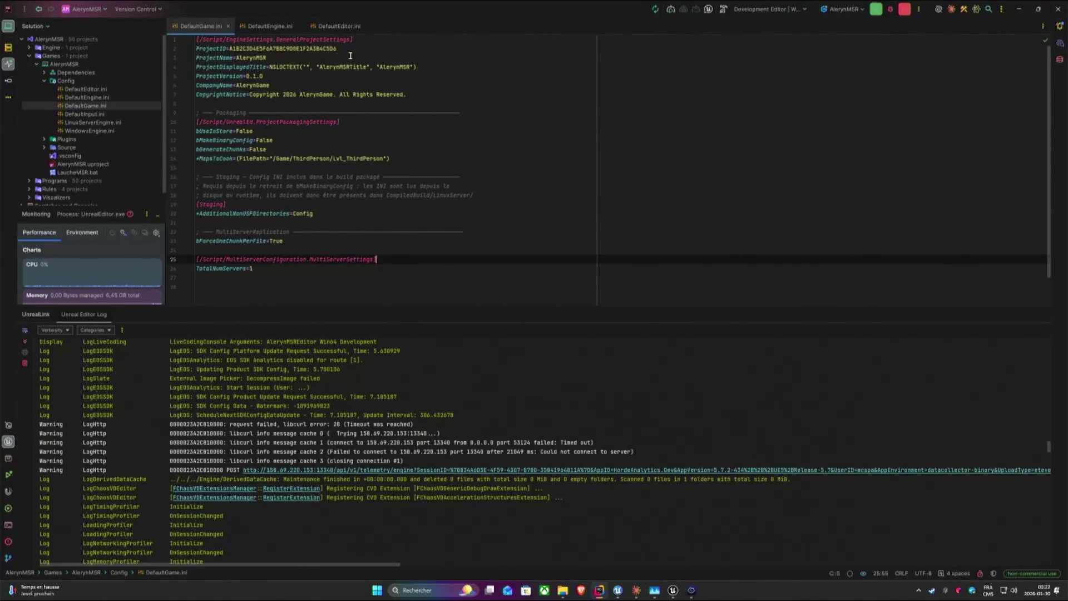
Remove LinuxServerEngine.ini's top comments and append the [ConsoleVariables] no-pawn connection setting to DefaultEngine.ini.
double_click(92, 122)
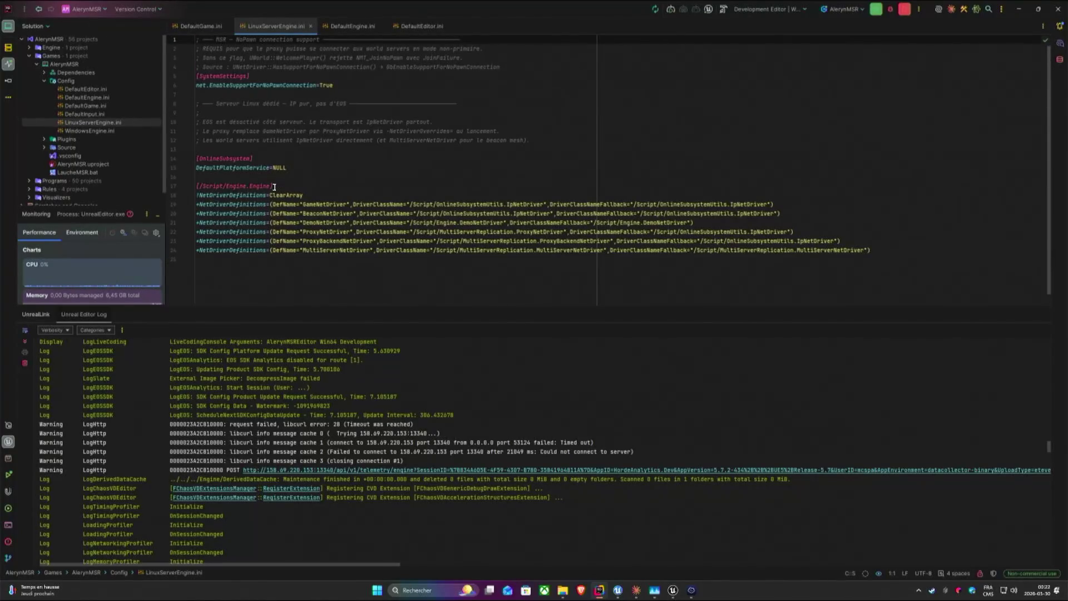
left_click(349, 87)
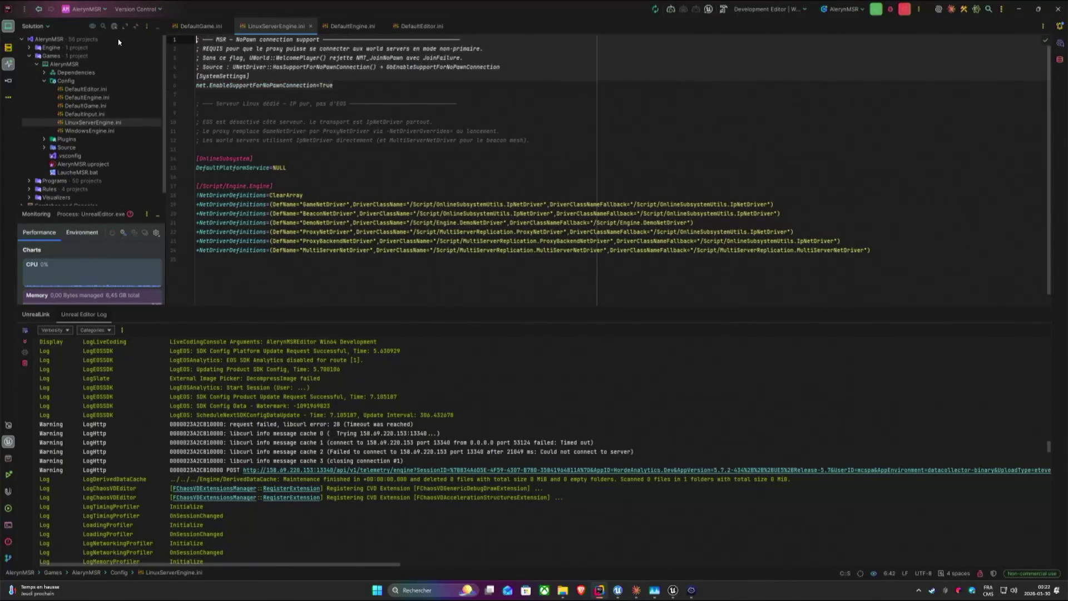
key("Delete")
key("Delete")
key("Delete")
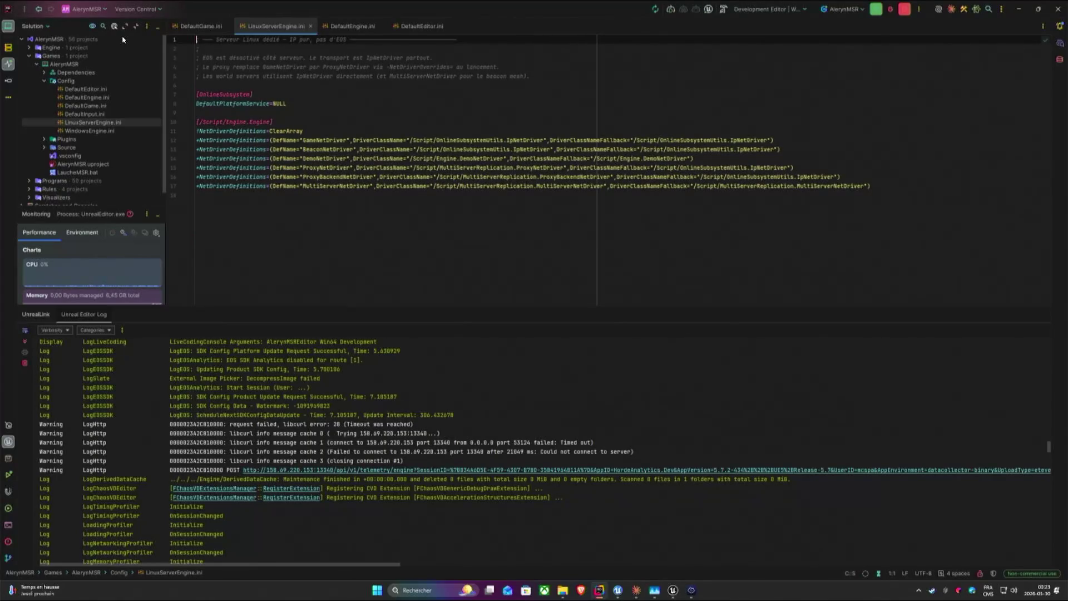
left_click(354, 30)
scroll(295, 167, "down", 10)
scroll(296, 245, "down", 5)
left_click(297, 246)
type("[ConsoleVariables] net.EnableSupportForNoPawnConnection=True")
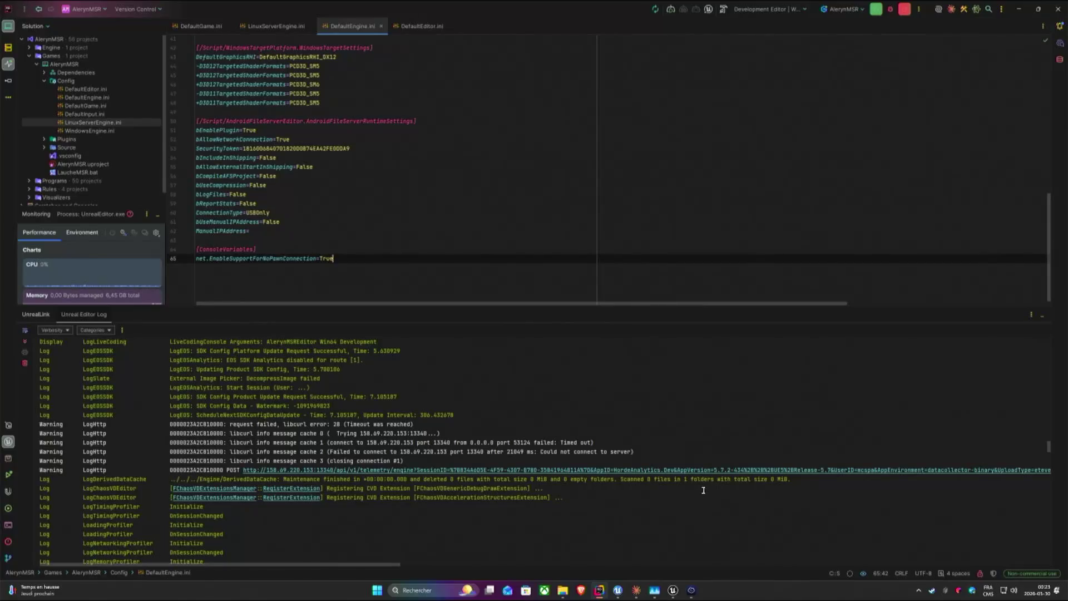
left_click(672, 590)
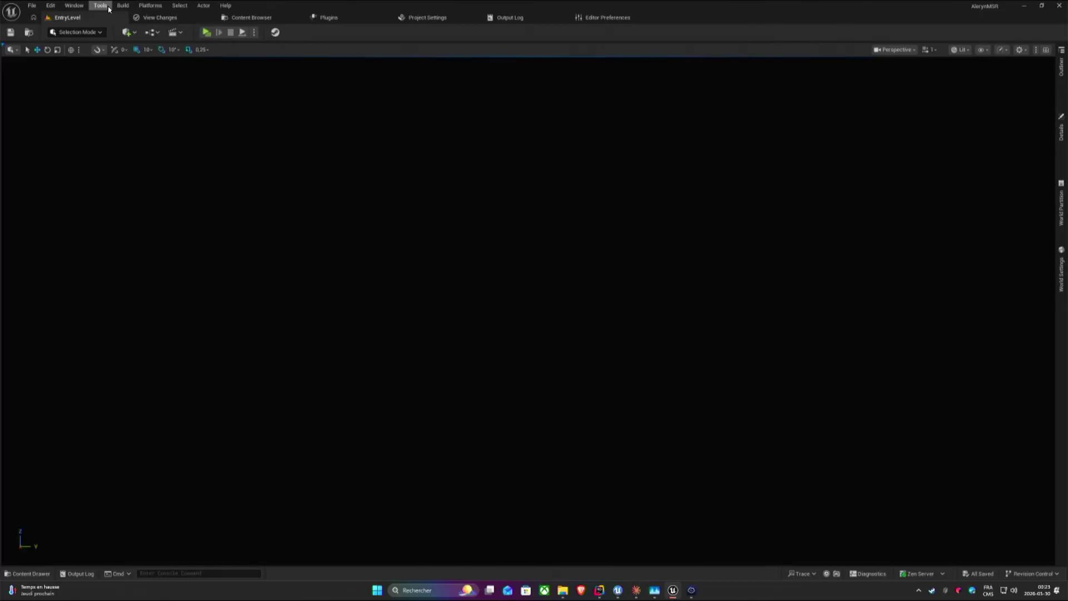
Package the AlerynMSRServer target for Linux into the CompiledBuild folder and view the log.
left_click(161, 8)
mouse_move(175, 93)
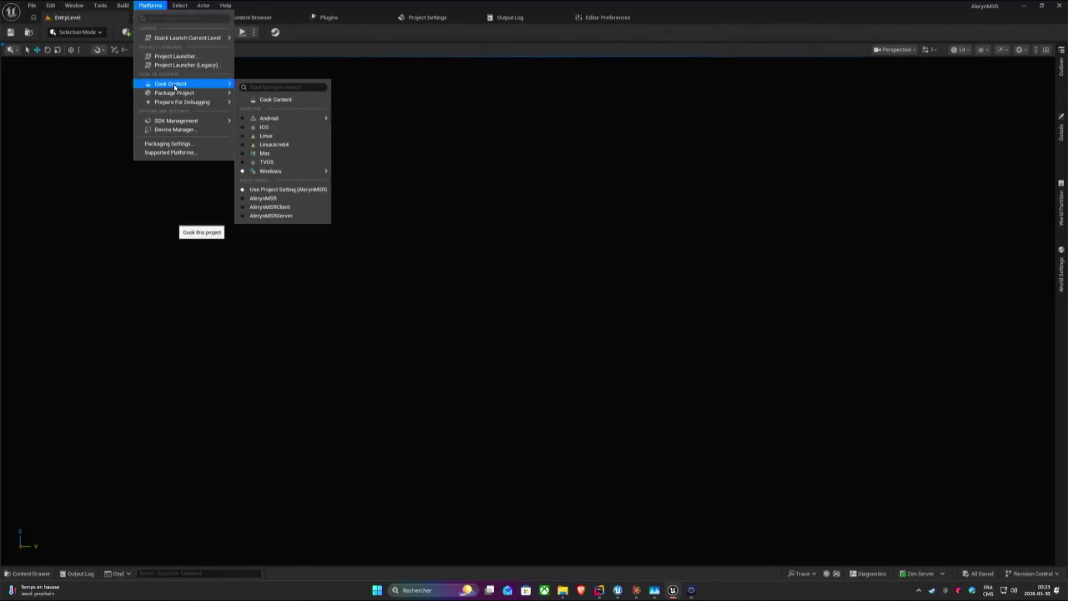
mouse_move(269, 127)
left_click(284, 109)
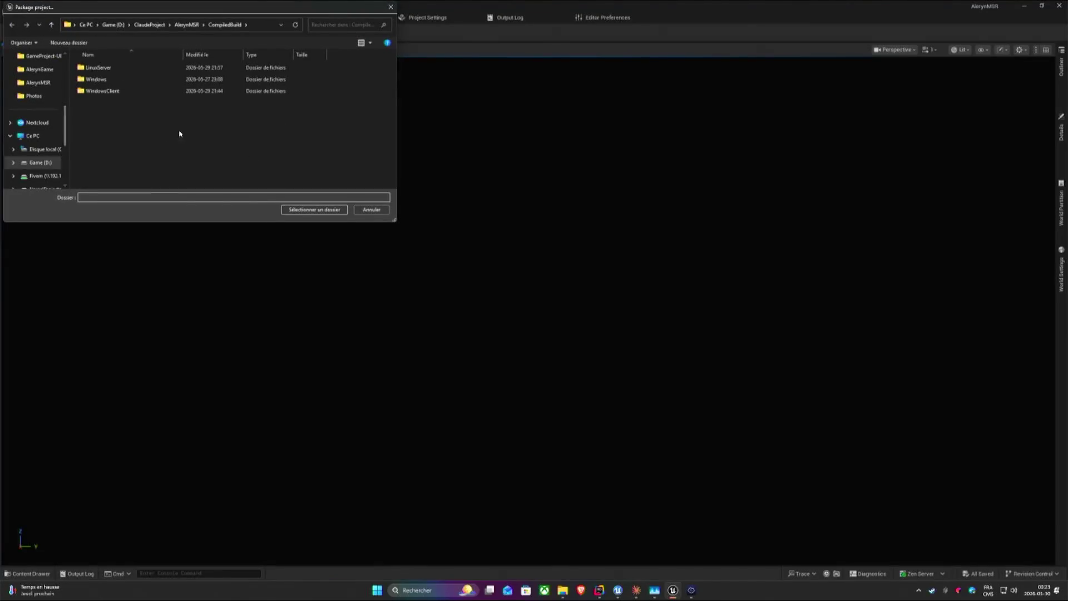
left_click(315, 210)
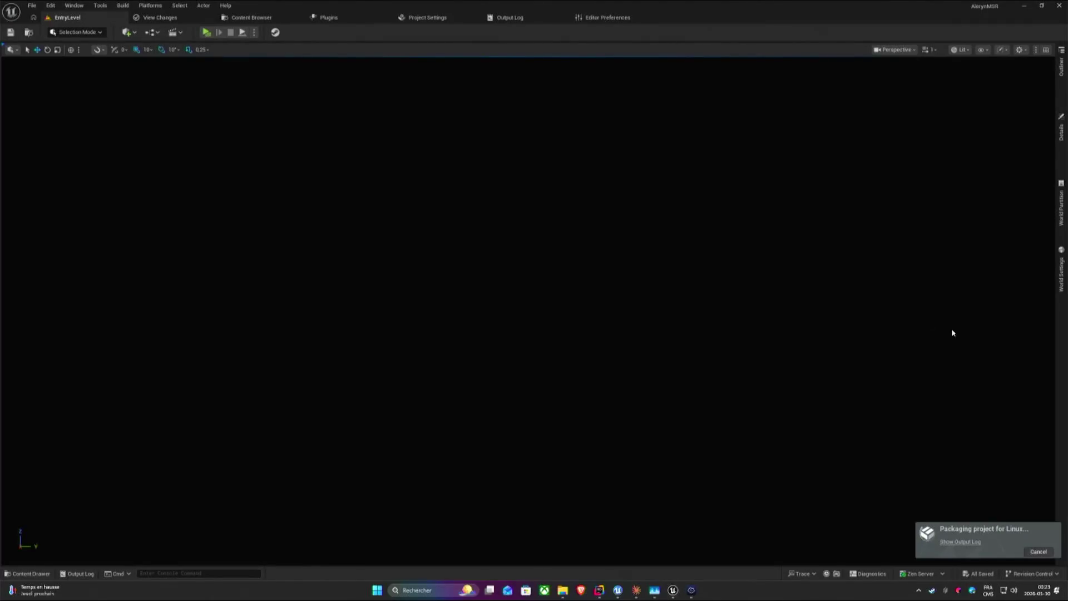
left_click(960, 542)
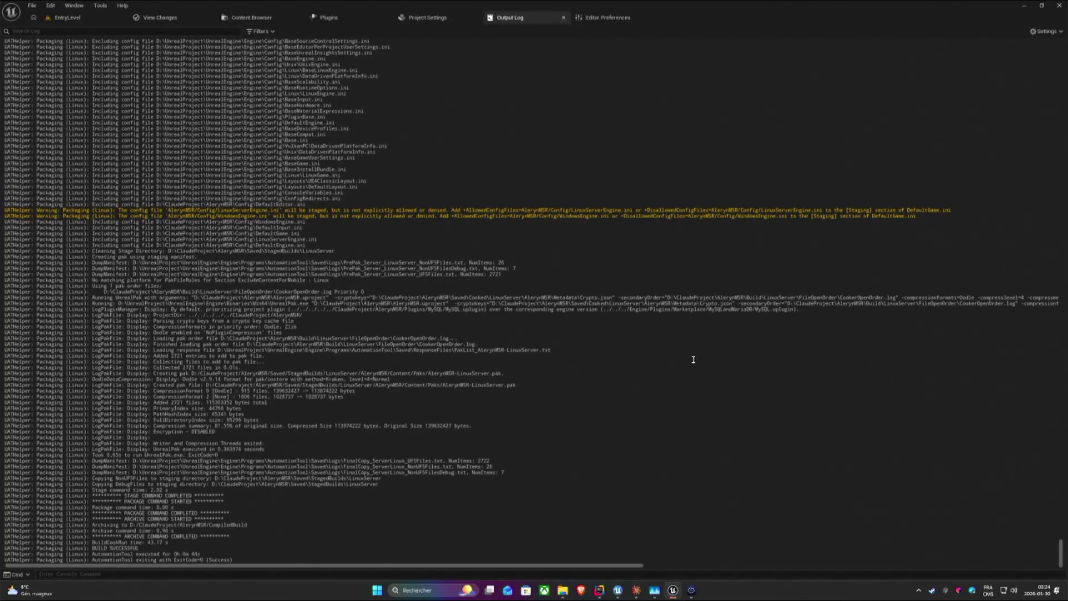
Minimise Unreal Editor once the build reports successful.
left_click(1024, 6)
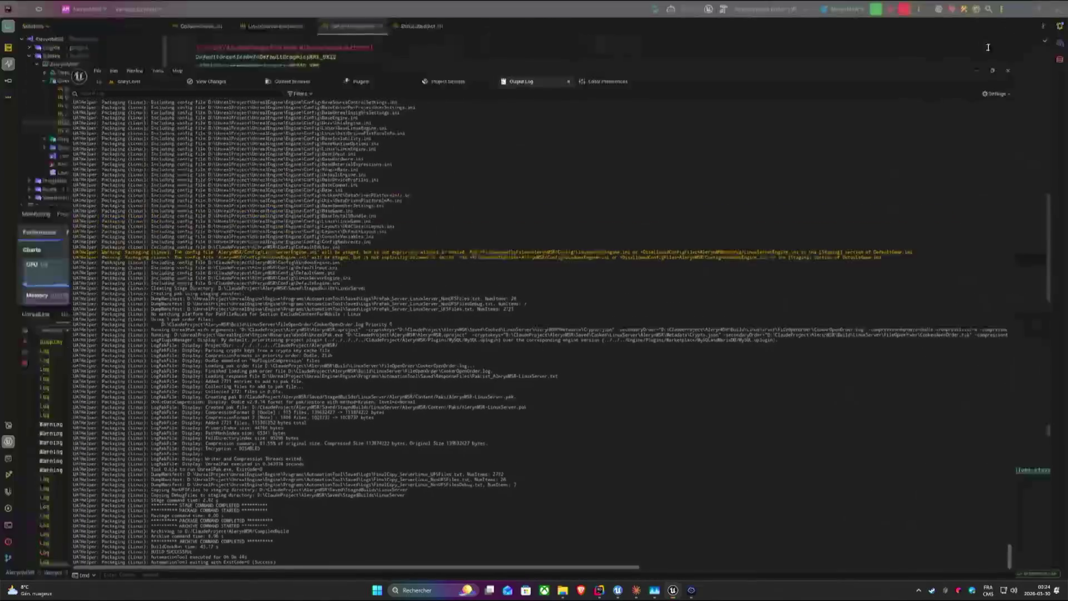
Open Termius's SFTP view and select AlerynMSR and Engine in the local LinuxServer build folder.
left_click(691, 591)
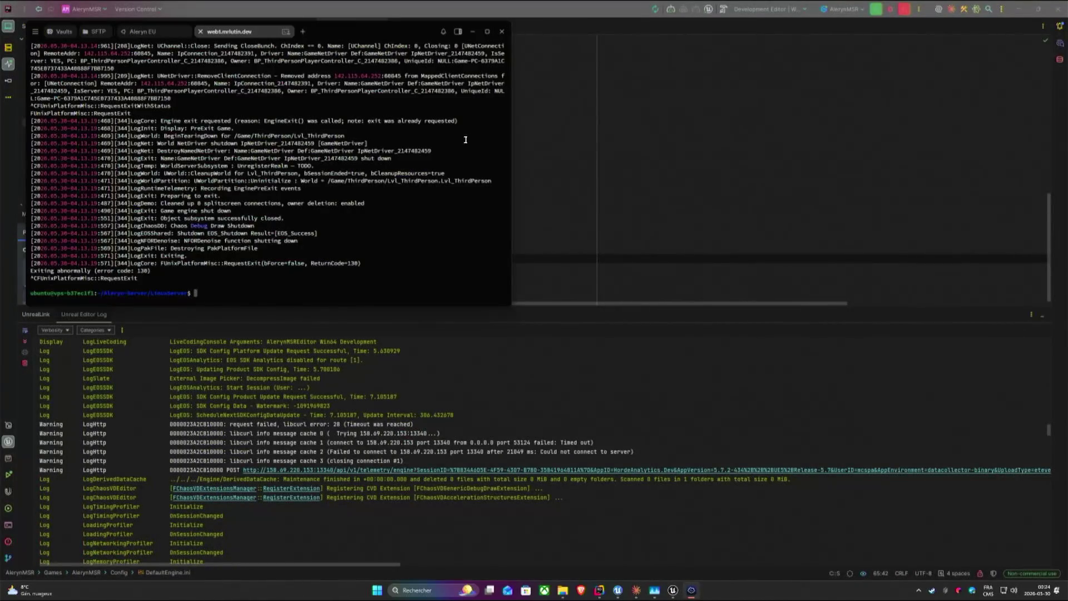
left_click_drag(167, 25, 430, 73)
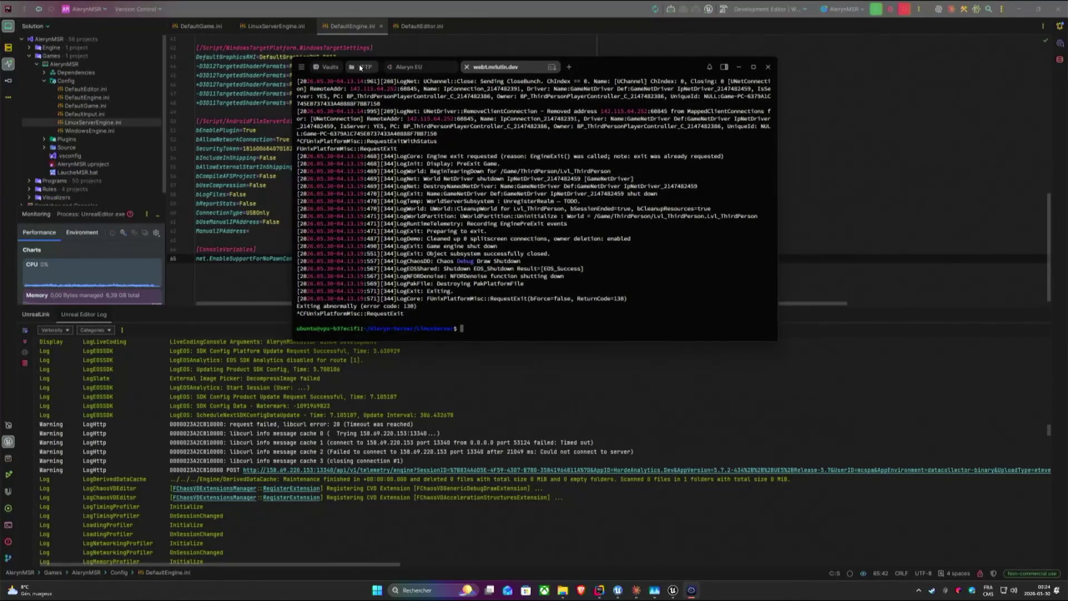
left_click(362, 66)
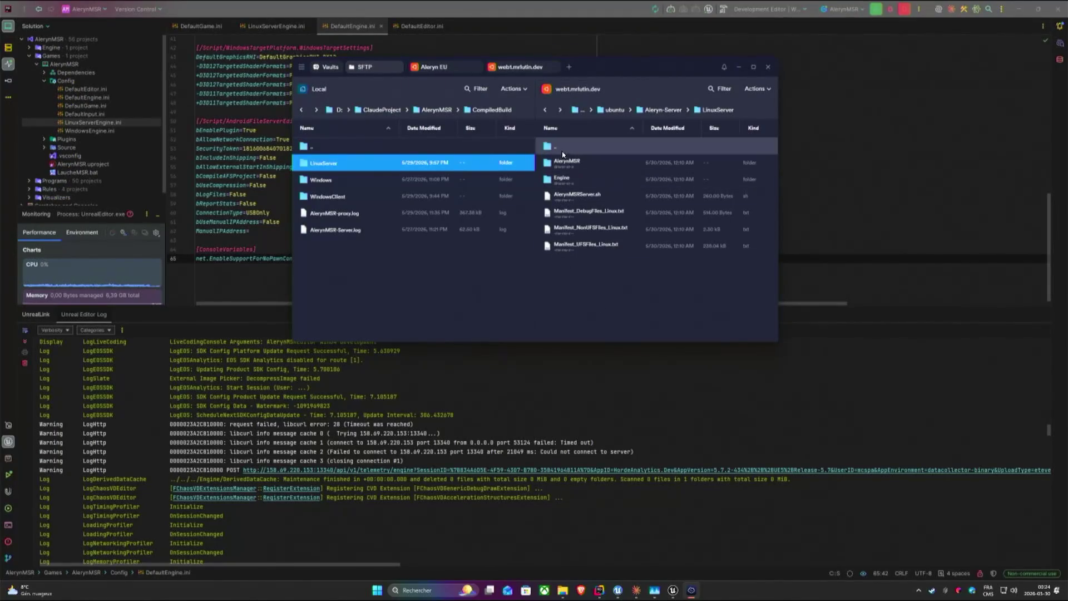
double_click(330, 162)
left_click(323, 162)
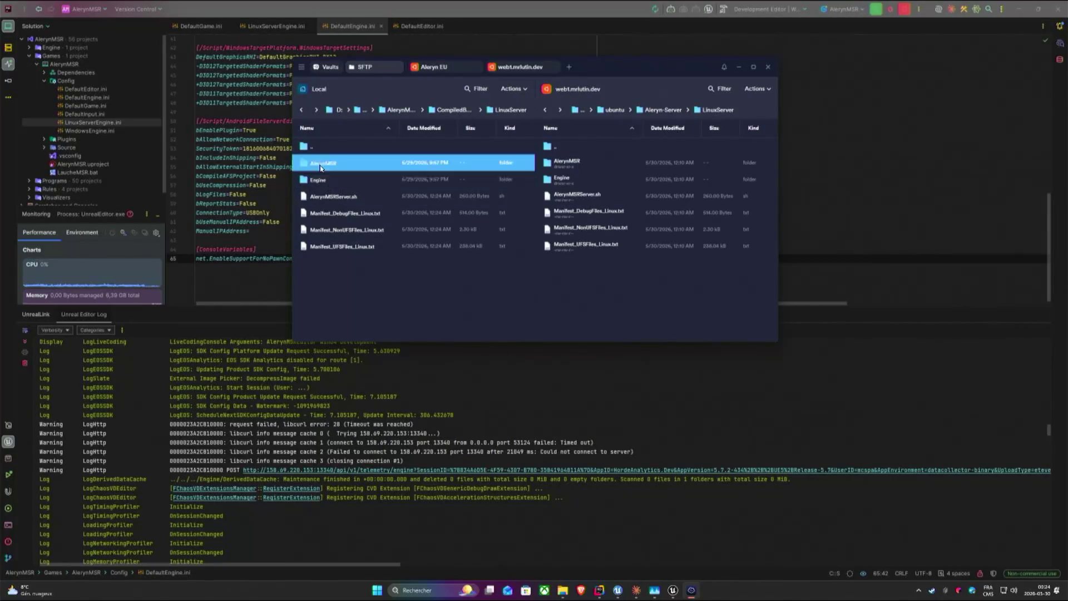
Upload both folders to the remote server, replacing all existing copies.
left_click_drag(329, 182, 608, 307)
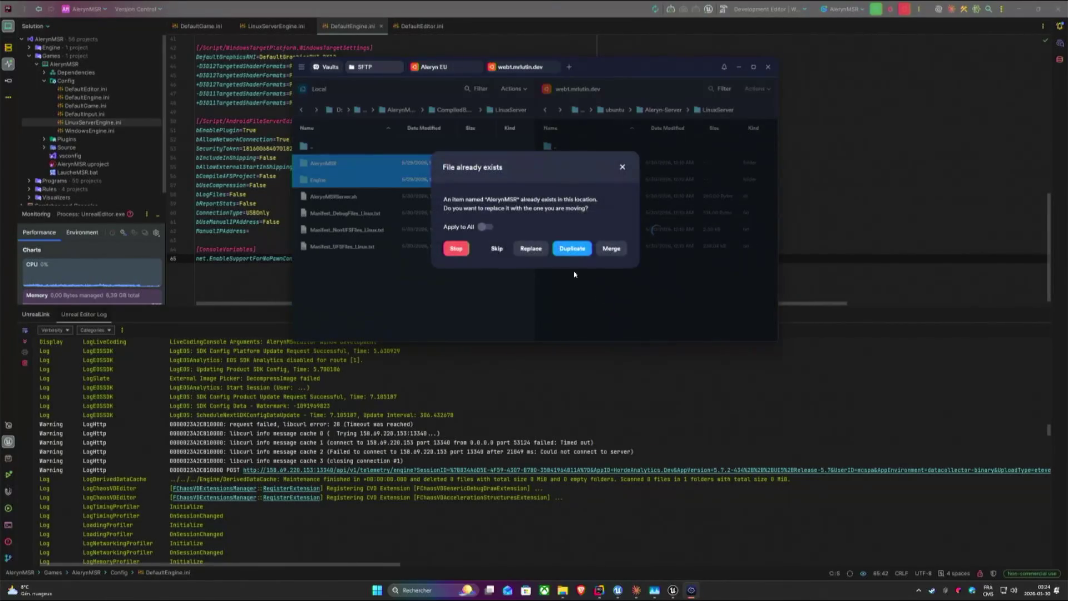
left_click(486, 227)
left_click(531, 248)
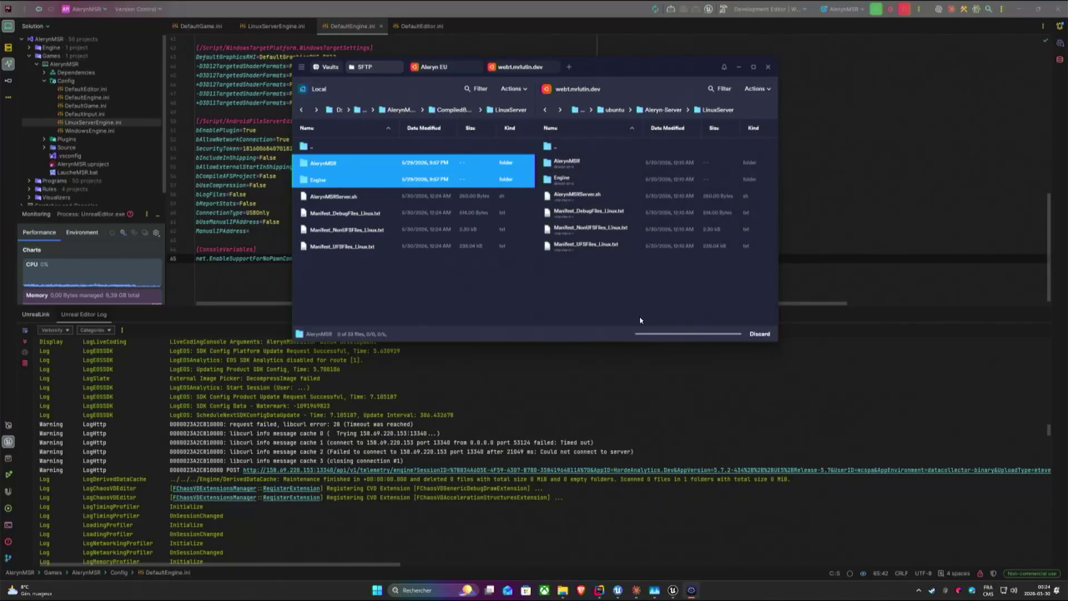
left_click_drag(776, 342, 969, 442)
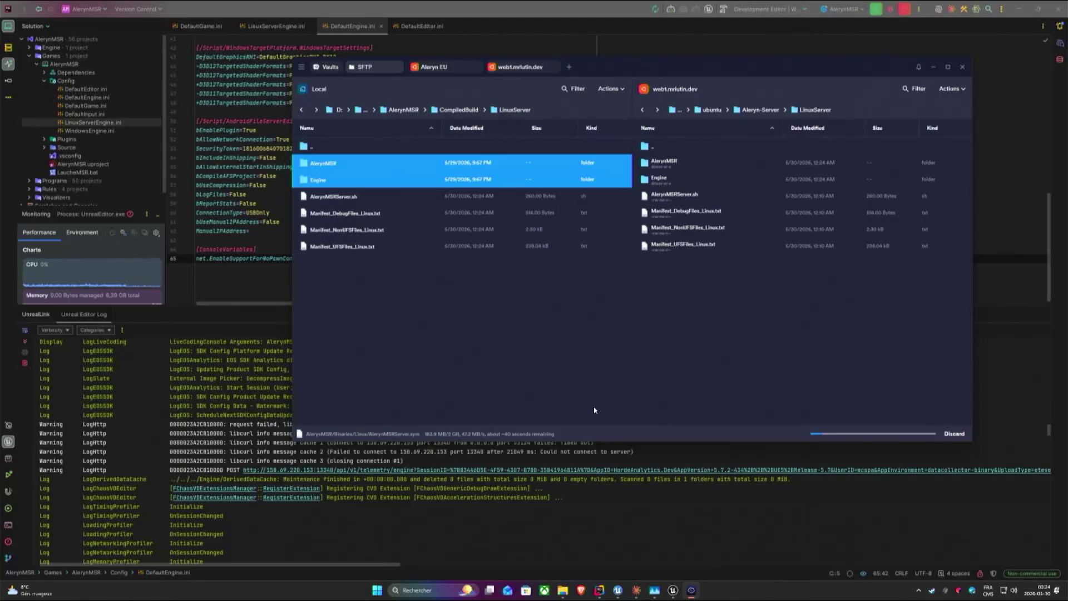
left_click_drag(617, 71, 490, 78)
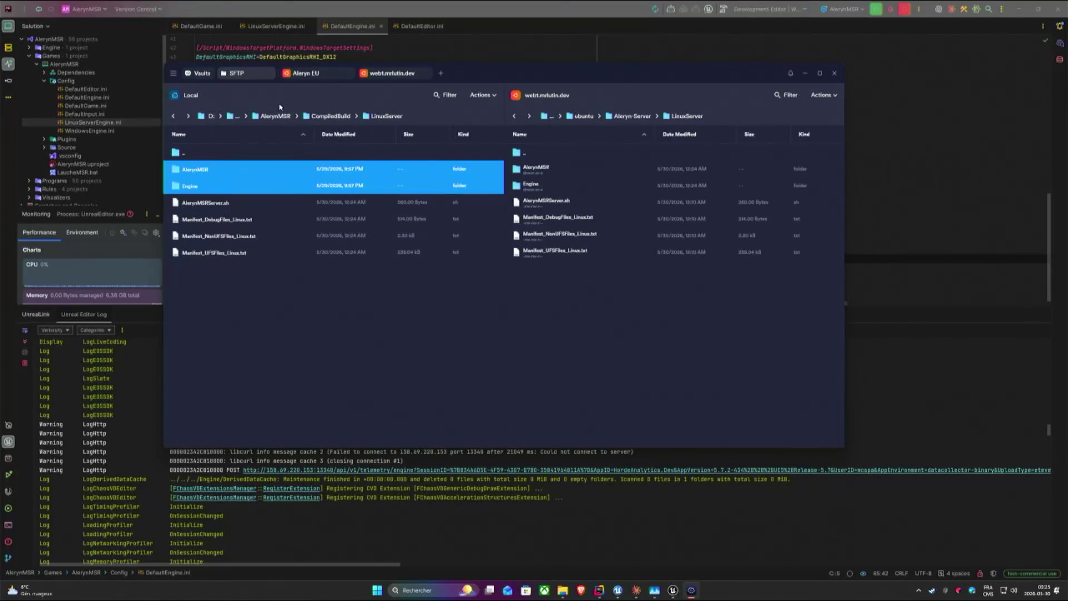
Connect the remote pane to the Aleryn EU server and navigate into its LinuxServer folder.
left_click(541, 94)
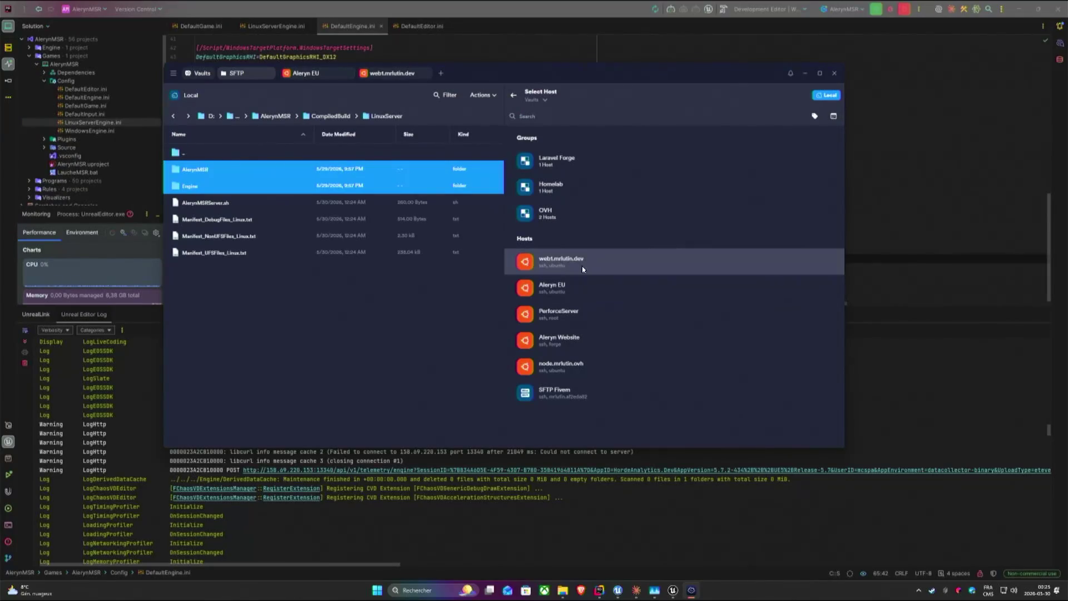
left_click(601, 292)
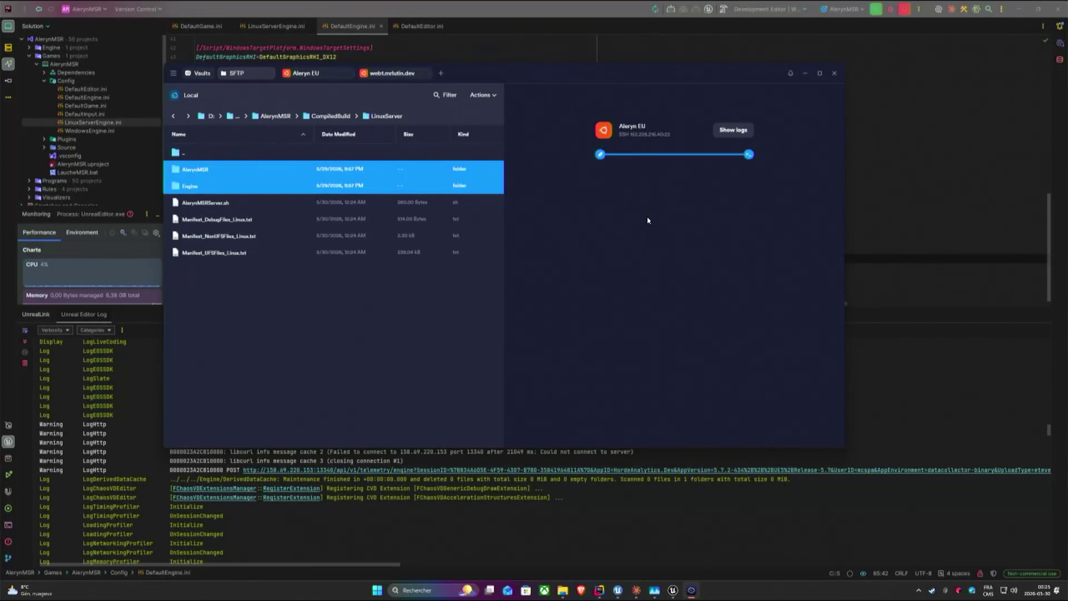
double_click(567, 169)
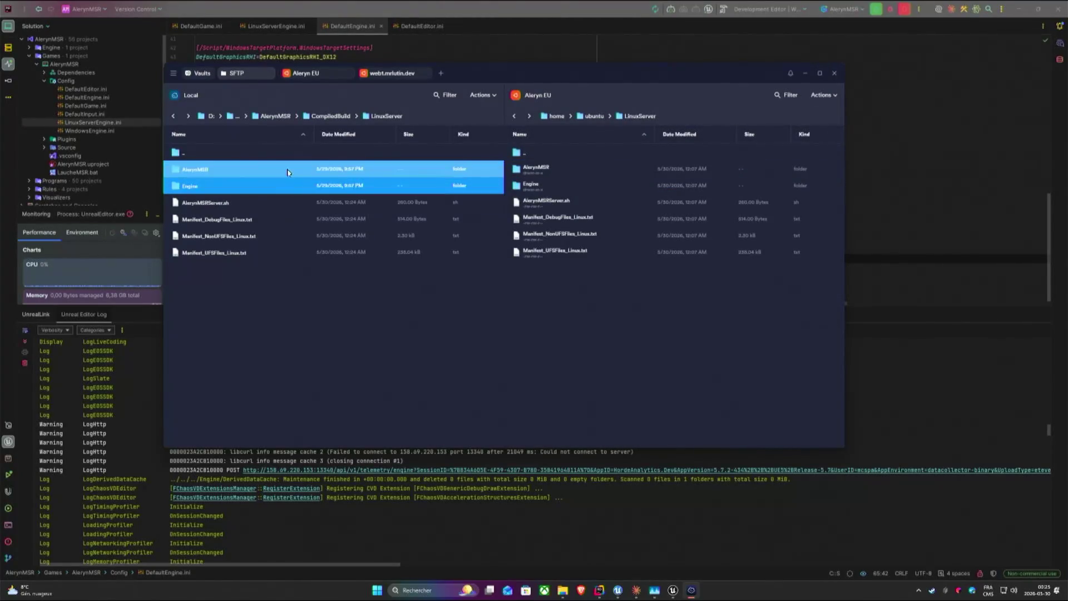
Copy the AlerynMSR and Engine folders to LinuxServer, replacing all existing copies.
right_click(290, 172)
left_click(326, 181)
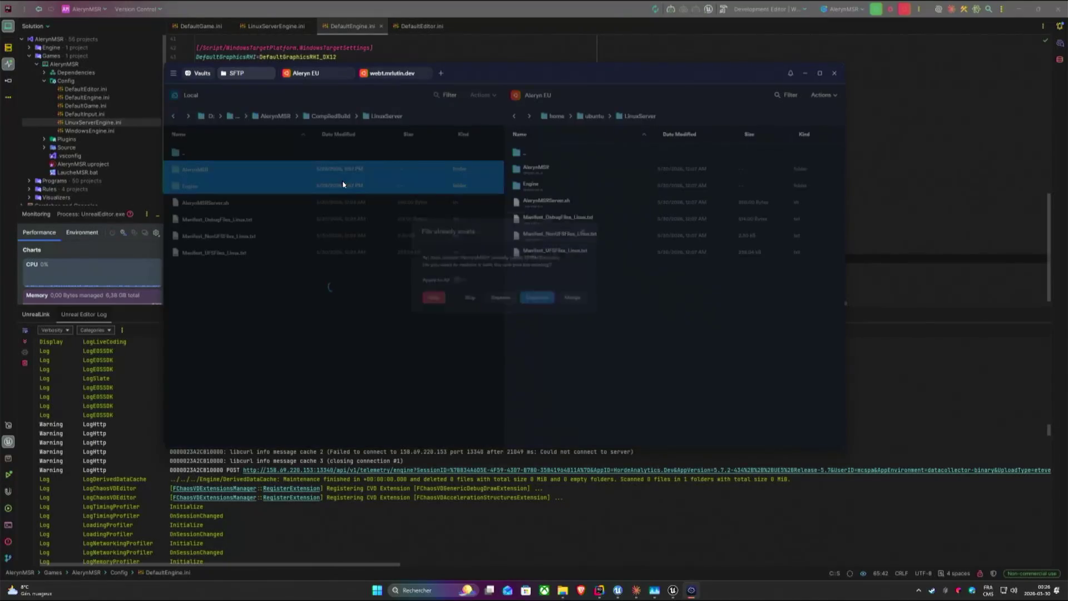
left_click(456, 283)
left_click(498, 304)
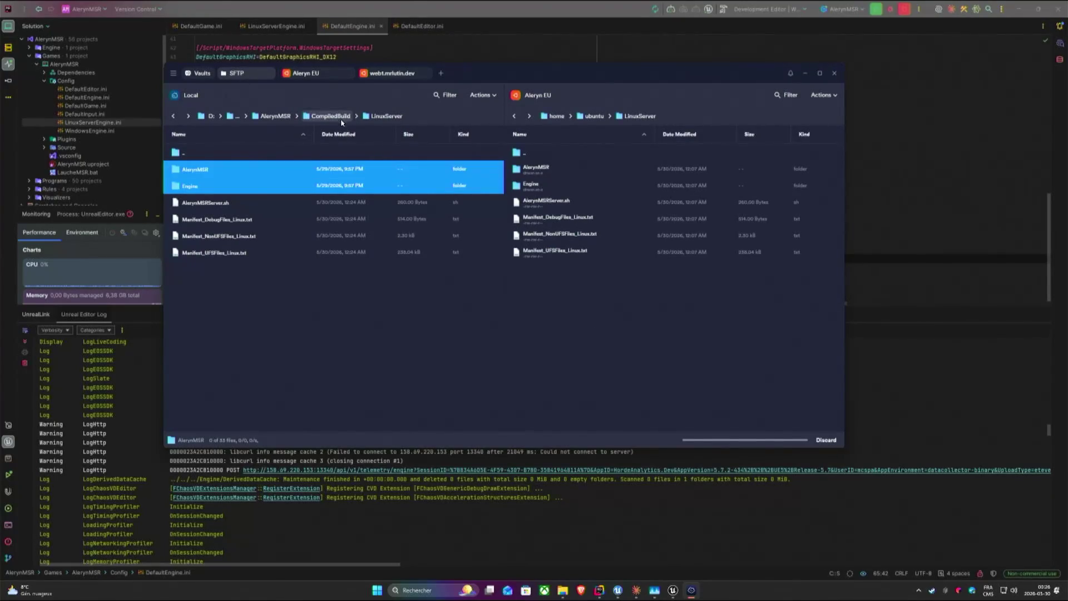
Upload Scripts/start_server.sh from the project folder to the remote LinuxServer folder.
left_click(273, 115)
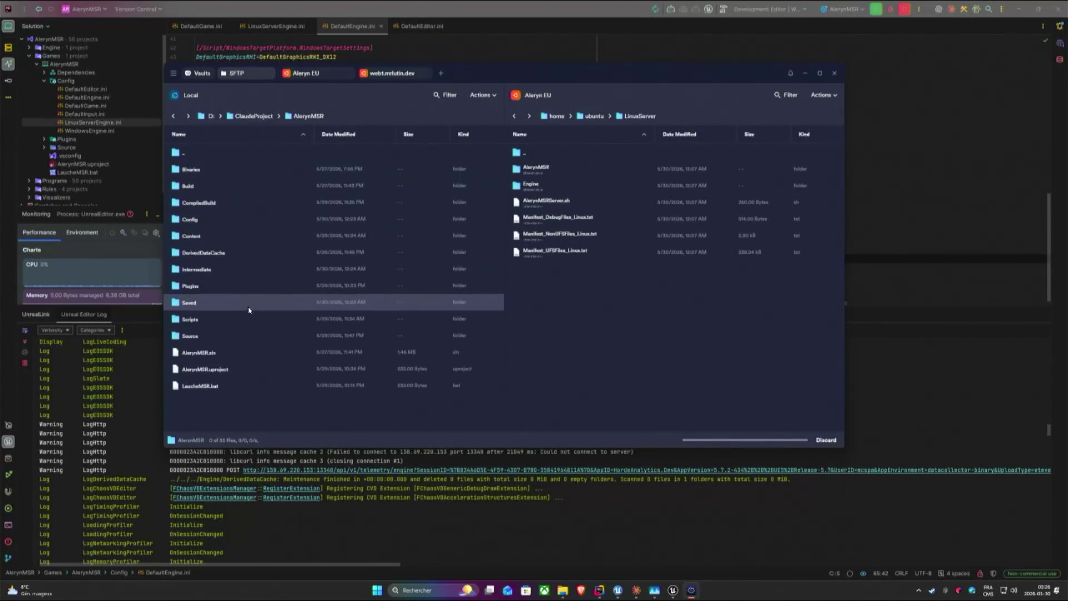
double_click(200, 319)
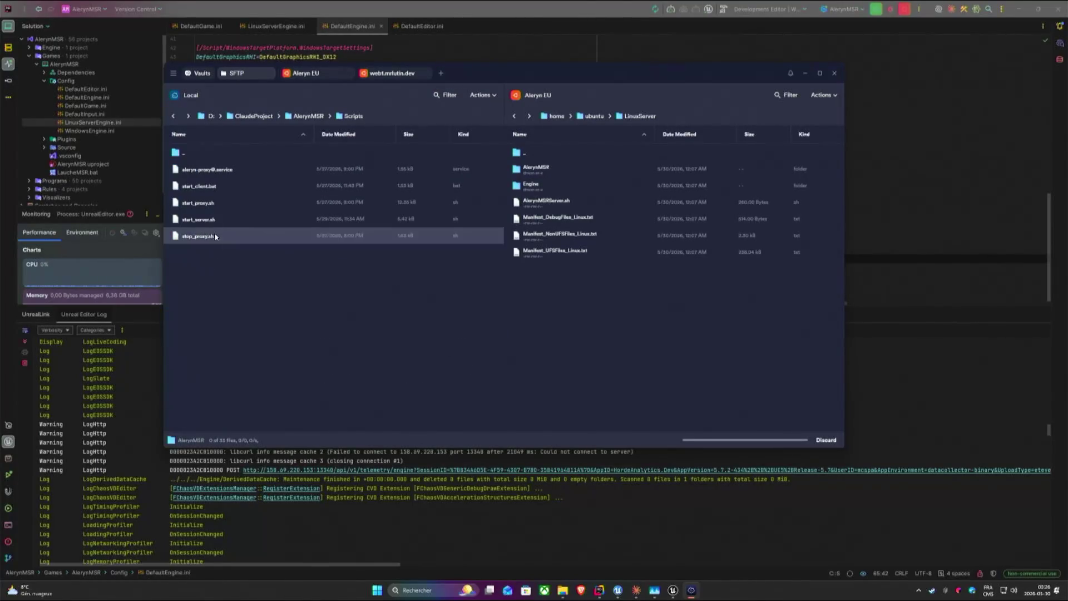
mouse_move(199, 218)
left_mouse_down()
mouse_move(370, 287)
mouse_move(584, 283)
left_mouse_up()
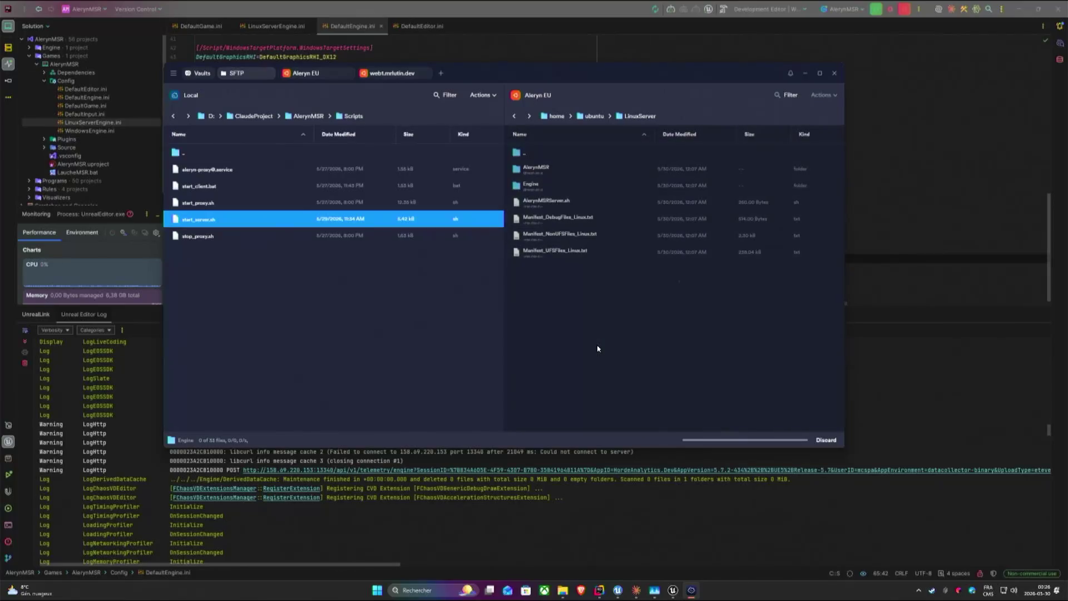
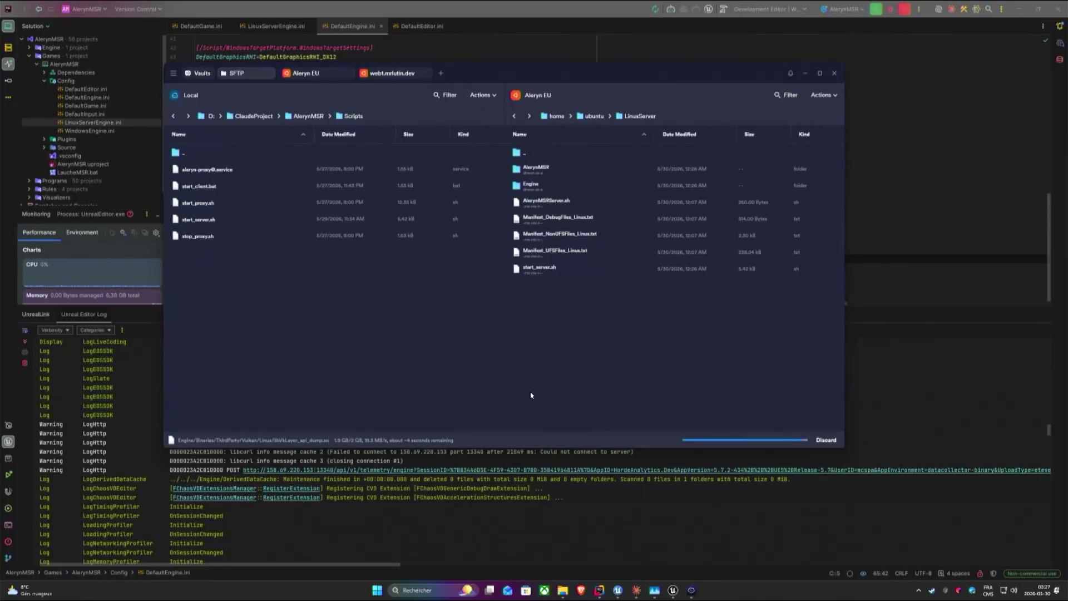
Check the Unreal packaging log, restore Termius's SFTP window and switch to the Aleryn EU terminal.
left_click(599, 473)
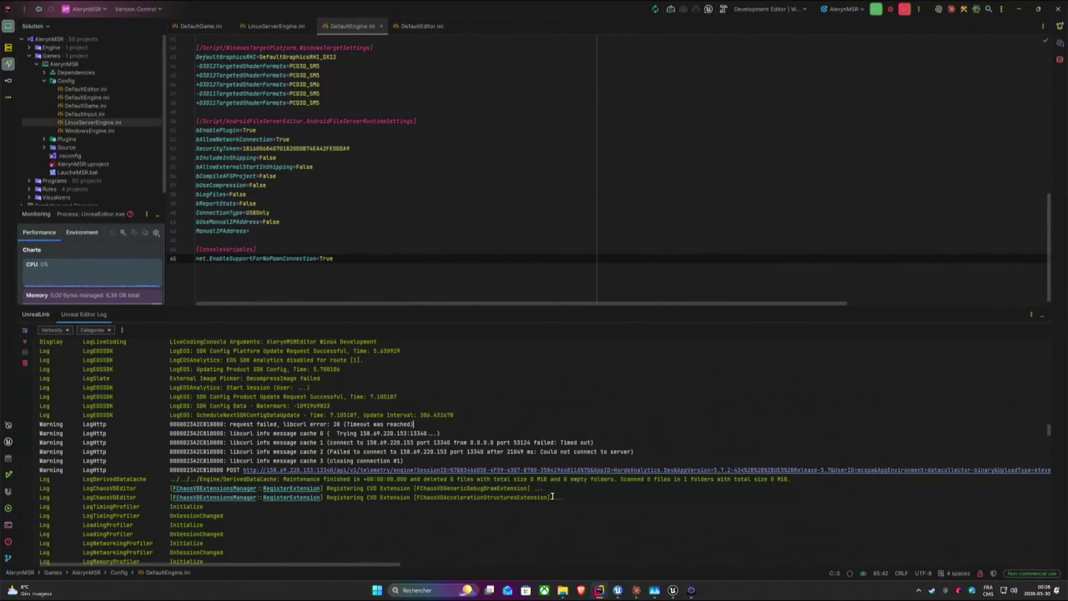
left_click(673, 590)
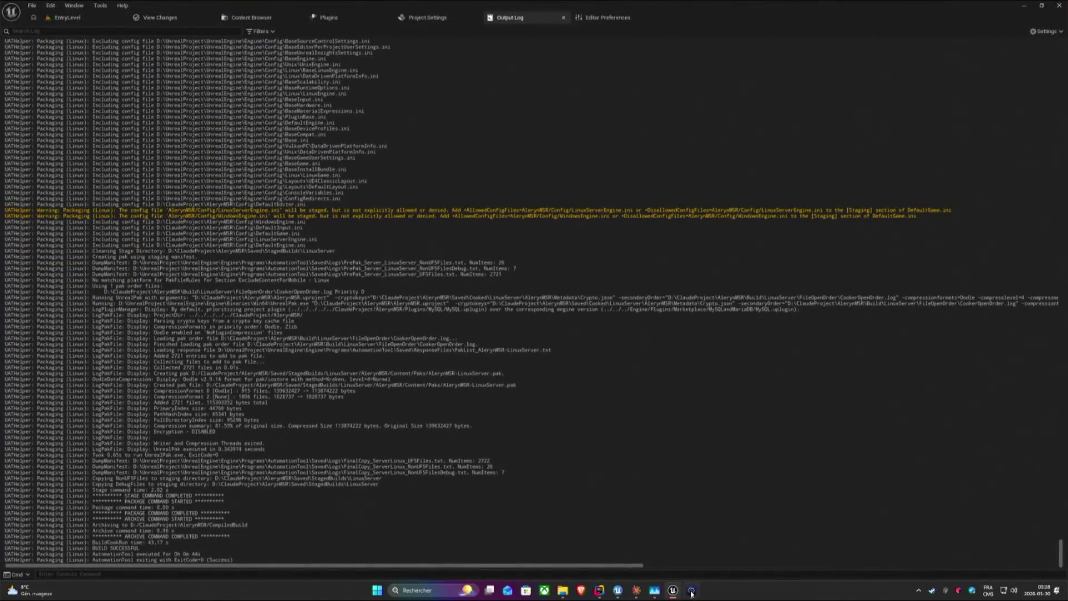
left_click(691, 591)
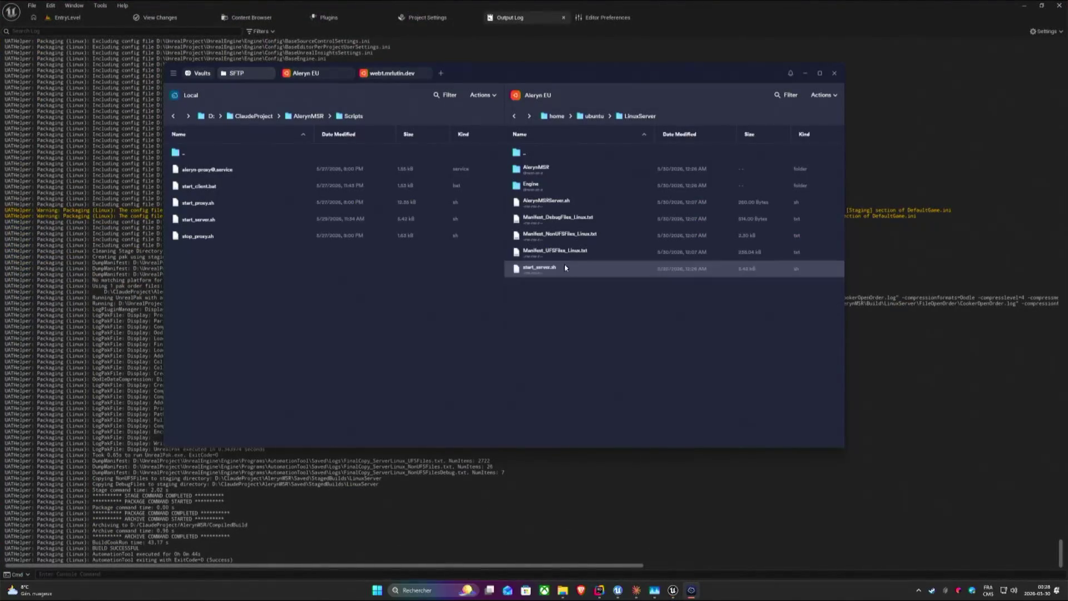
left_click(300, 73)
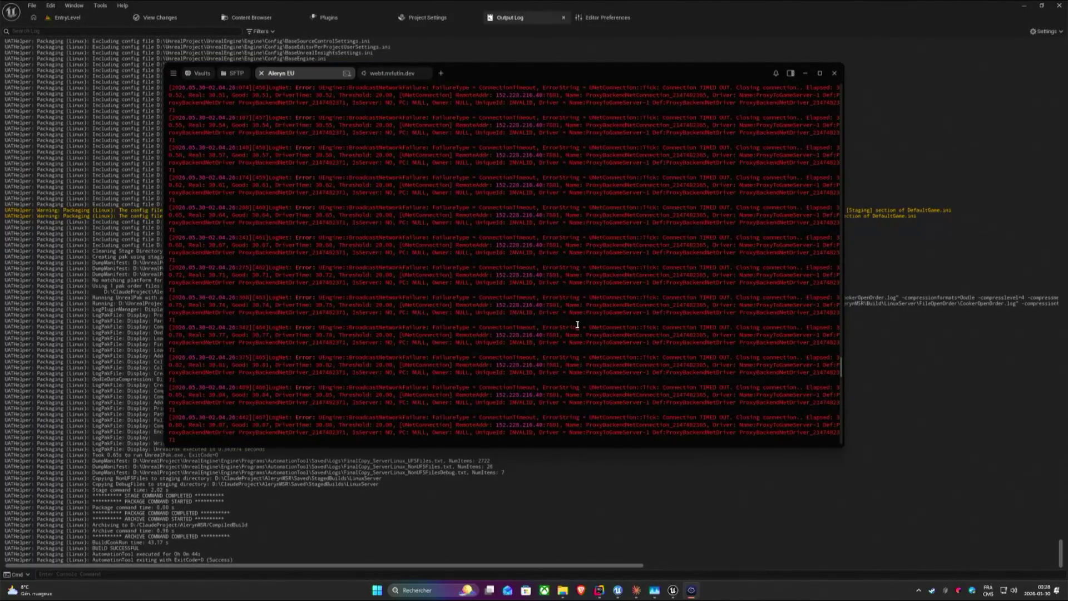
Stop the old server with Ctrl+C, clear, then cd into LinuxServer and list its contents.
key("ctrl+c")
key("ctrl+c")
key("ctrl+c")
type("clear")
key("Return")
type("clear")
key("Up")
key("Return")
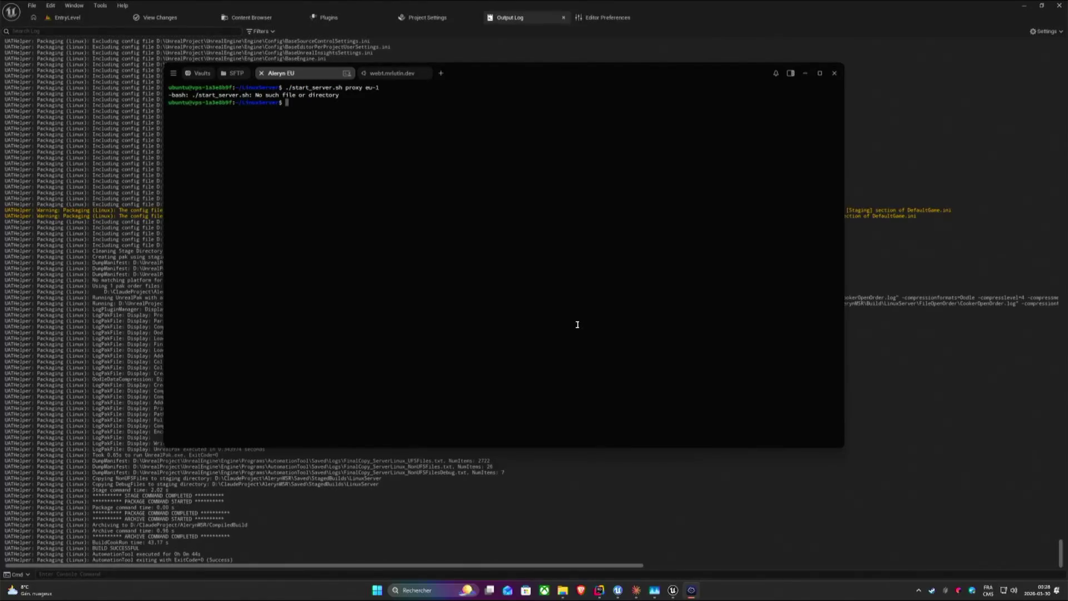
type("ls")
key("Return")
type("cd ..")
key("Return")
type("ls")
key("Return")
type("cd L")
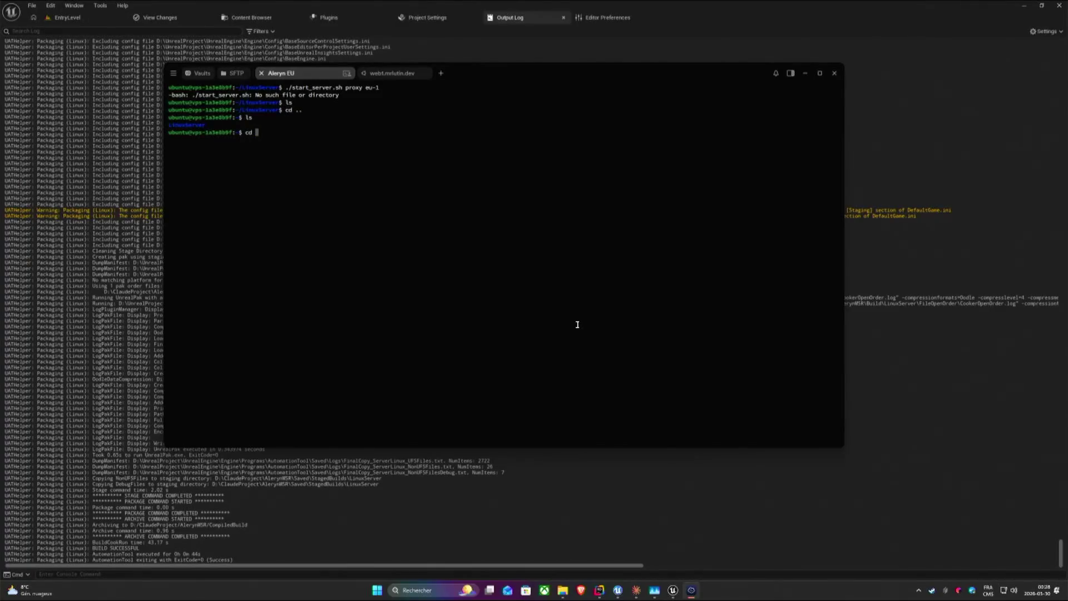
key("Tab")
key("Return")
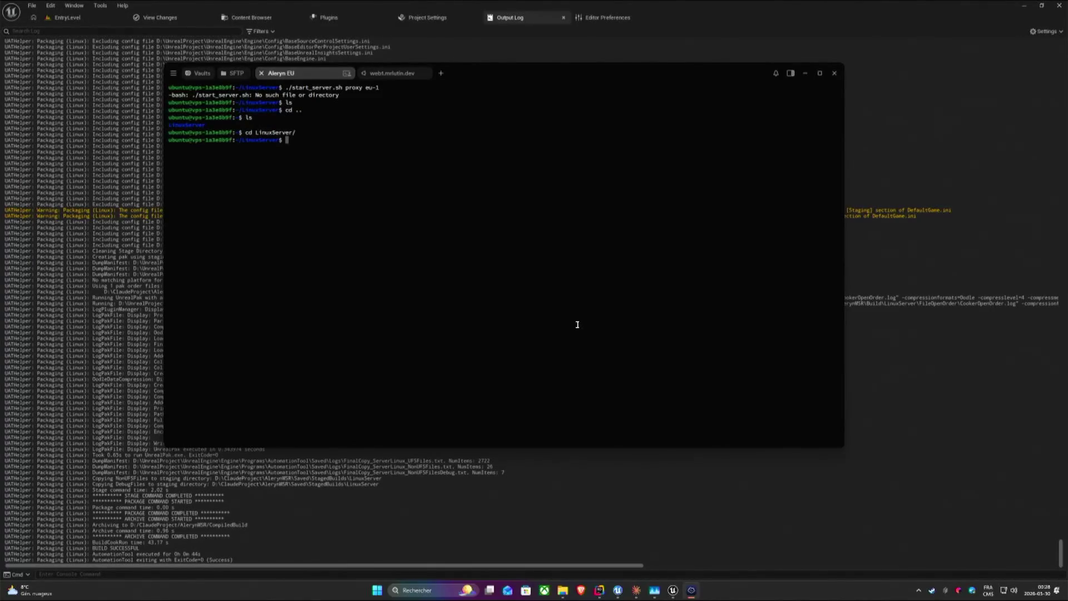
type("lss")
key("Return")
type("ls")
key("Return")
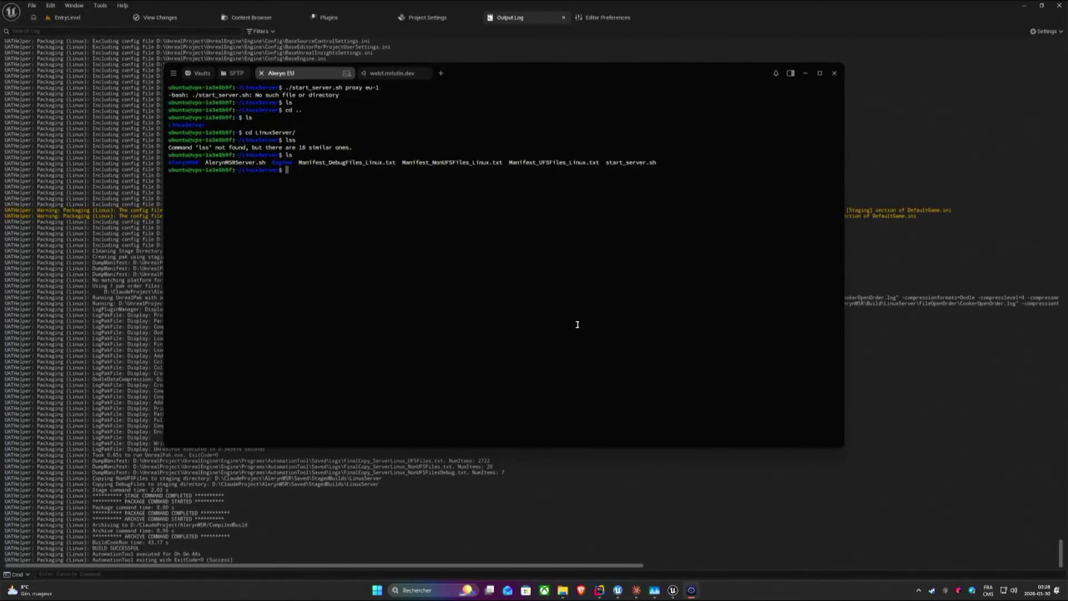
type("./start_server.sh proxy eu-1")
Make start_server.sh and AlerynMSRServer.sh executable with chmod +x, retrying the eu-1 proxy launch.
key("Return")
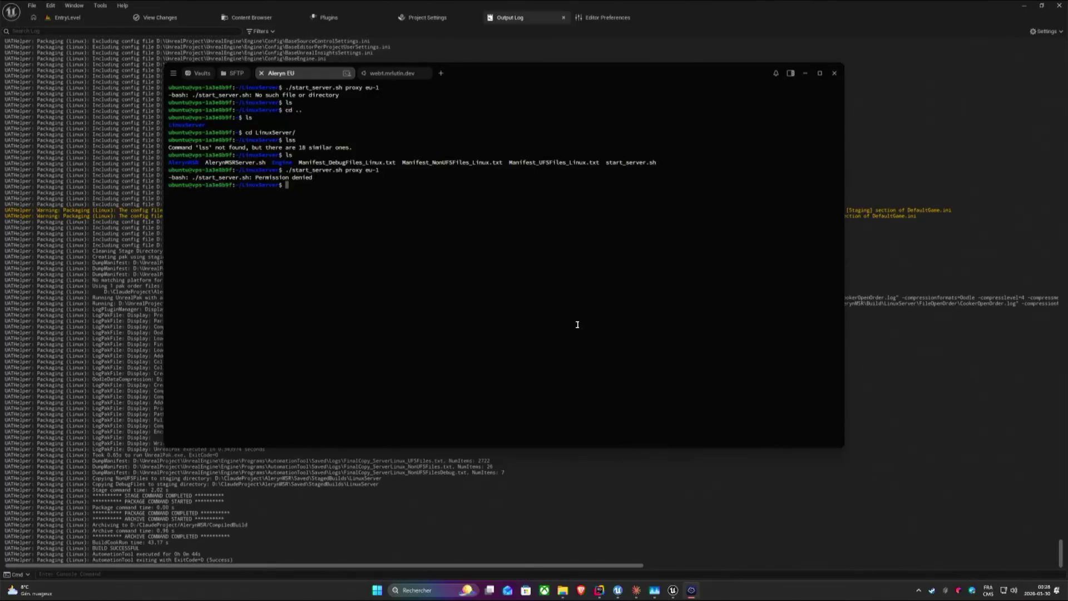
type("chmod ")
type("+x start_server.sh")
key("Return")
key("Up")
key("Up")
key("Return")
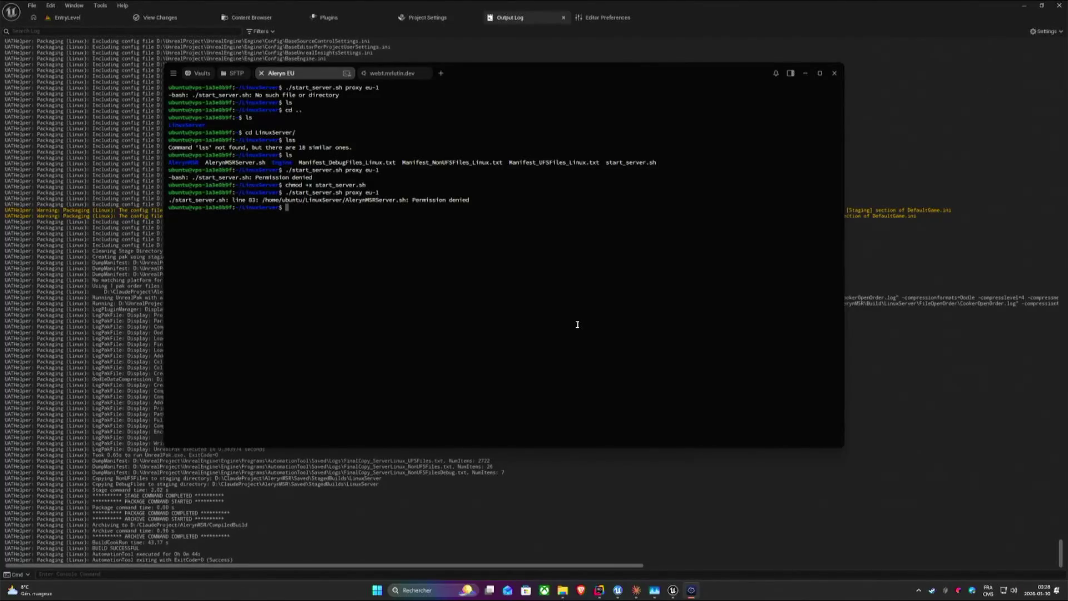
type("chmod +x sta")
key("Tab")
key("BackSpace")
key("BackSpace")
key("BackSpace")
key("BackSpace")
key("BackSpace")
key("BackSpace")
type("Al")
key("BackSpace")
key("BackSpace")
type("Al")
key("Tab")
key("Tab")
key("Return")
key("Up")
key("Up")
key("Up")
Run ./start_server.sh proxy eu-1 until initialized, then switch to the mrlutin.dev session.
key("Return")
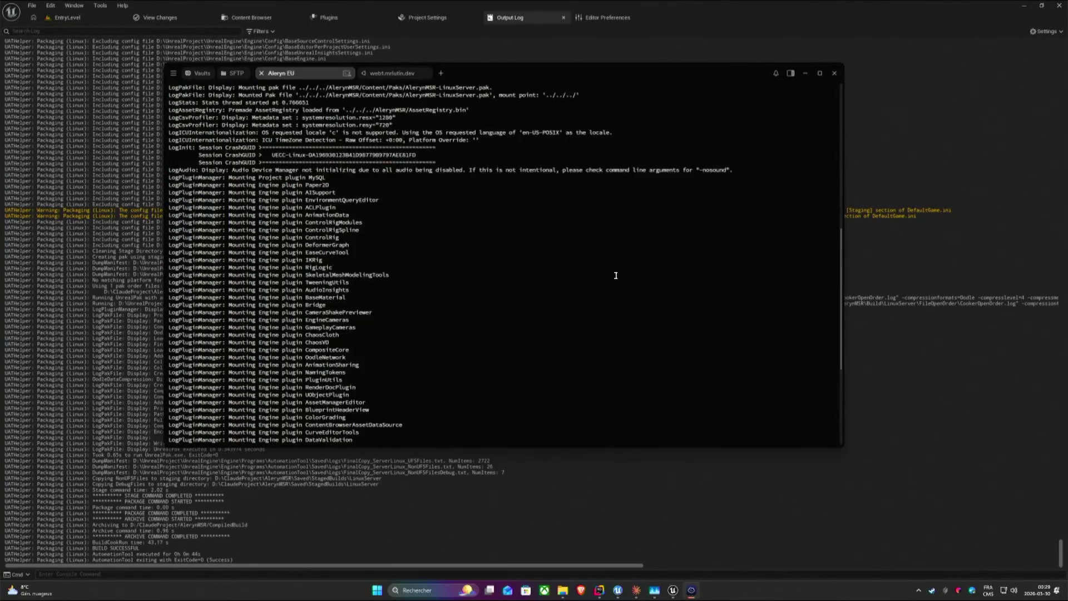
scroll(605, 313, "up", 5)
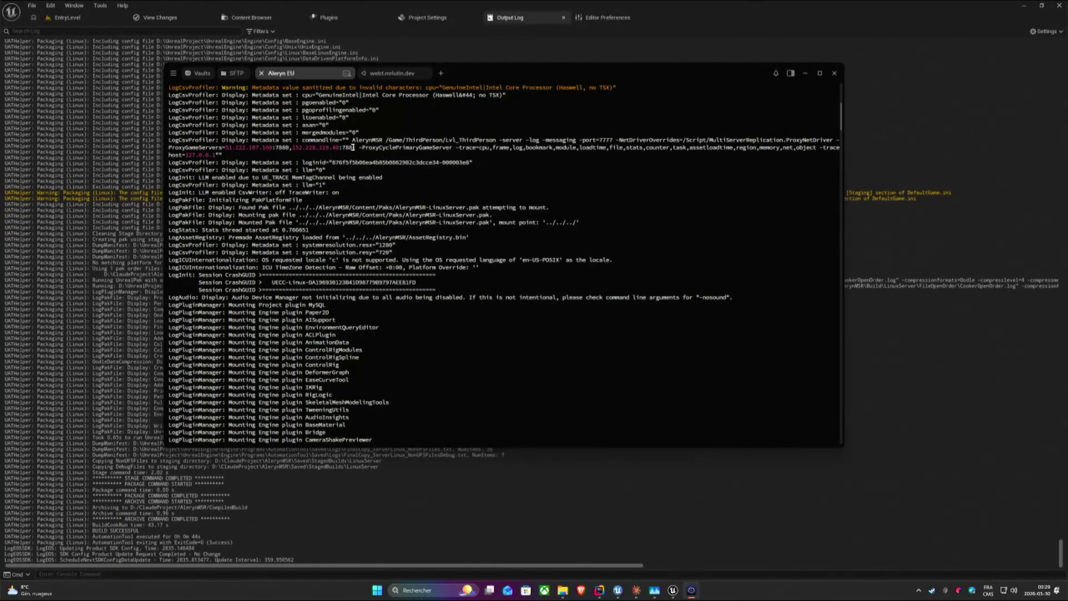
scroll(647, 242, "down", 5)
scroll(648, 242, "down", 5)
scroll(750, 234, "down", 3)
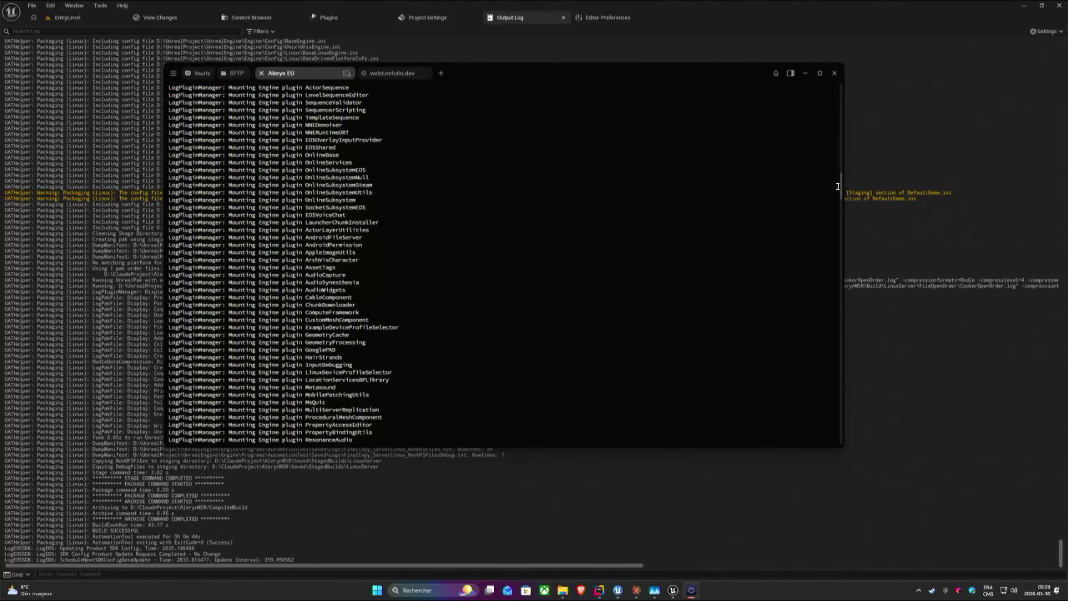
mouse_move(841, 188)
left_mouse_down()
mouse_move(855, 413)
mouse_move(842, 442)
left_mouse_up()
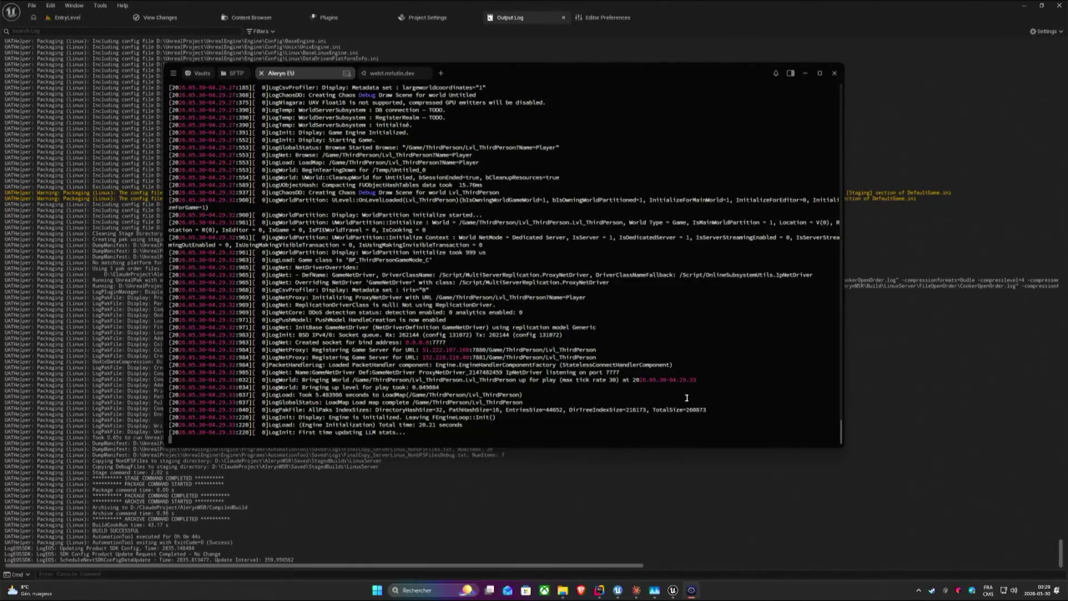
left_click(376, 72)
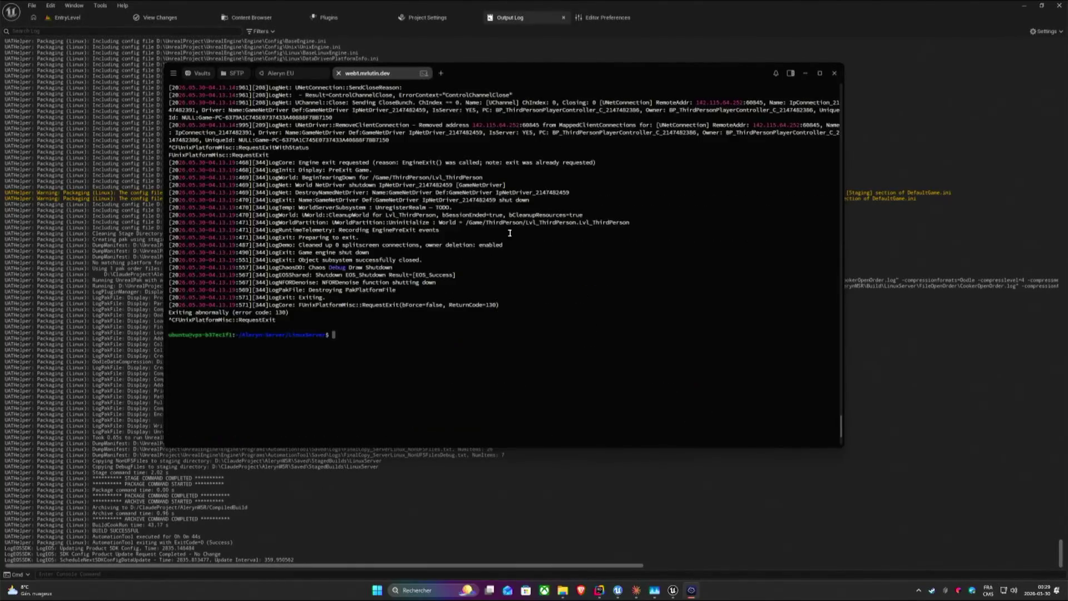
Upload start_server.sh via SFTP into mrlutin.dev's Aleryn-Server/LinuxServer folder and return to its terminal.
left_click(236, 72)
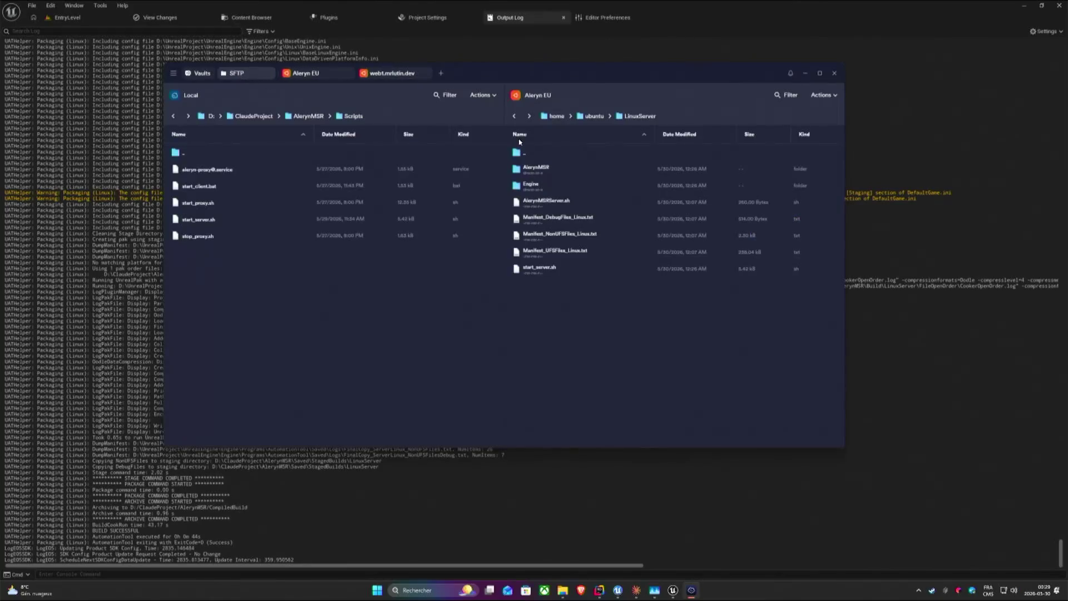
left_click(535, 95)
left_click(561, 261)
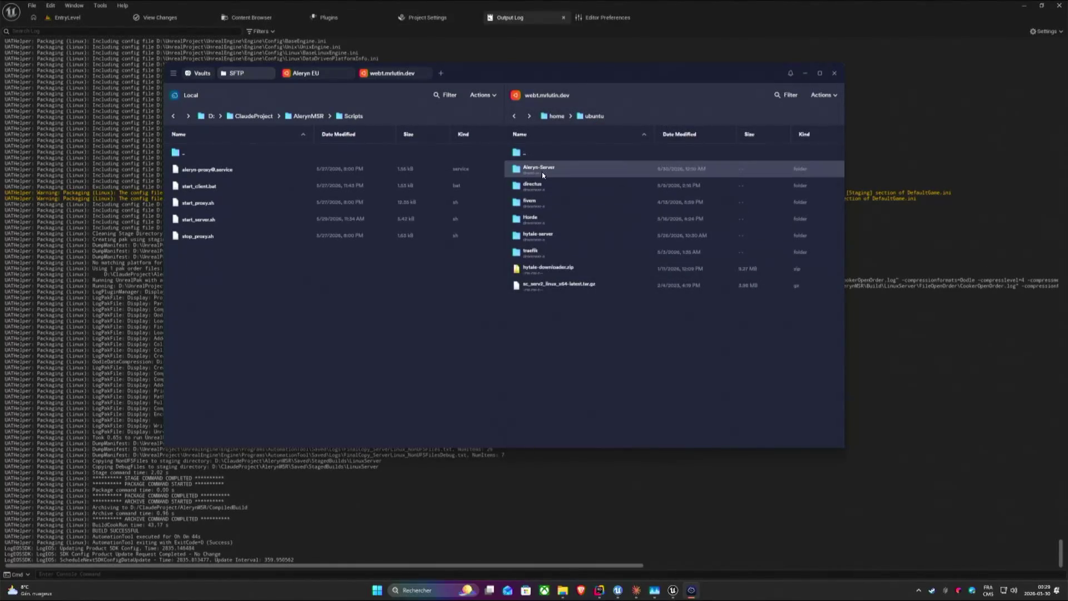
double_click(539, 169)
left_click(544, 171)
left_click(547, 173)
left_click(200, 220)
left_click_drag(201, 219, 668, 275)
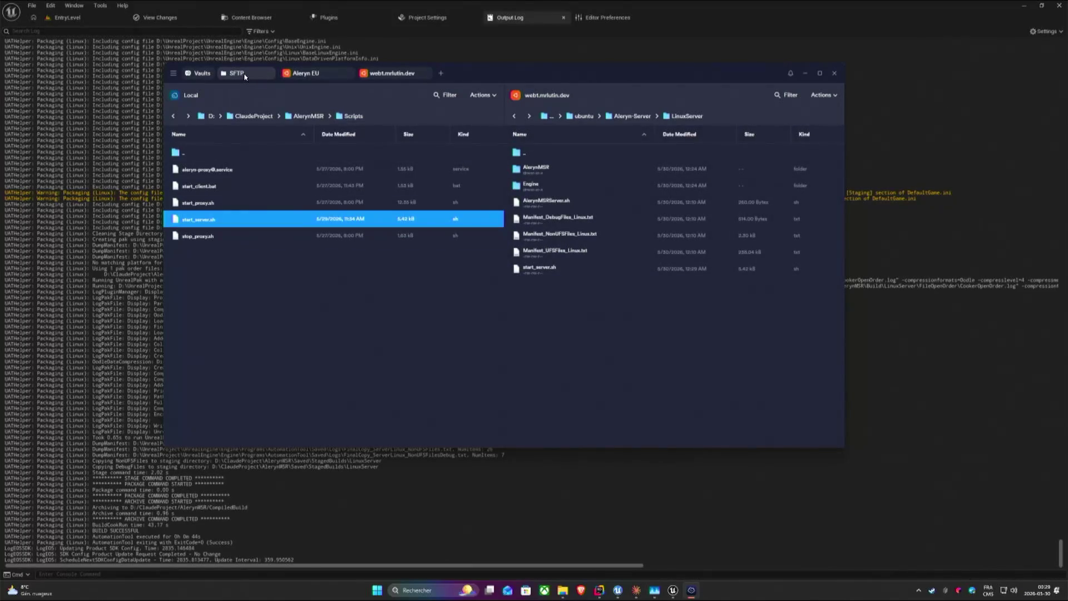
left_click(388, 74)
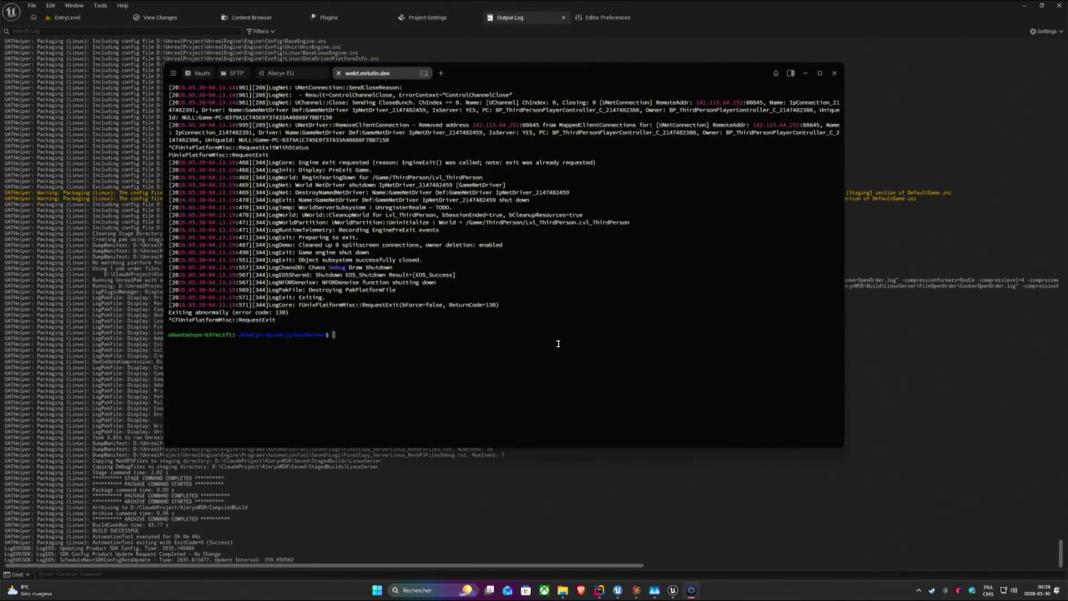
type("chmod ")
type("+x st")
Make start_server.sh and AlerynMSRServer.sh executable with chmod +x on the second server.
key("Tab")
key("Return")
key("Up")
key("BackSpace")
key("BackSpace")
key("BackSpace")
type("al")
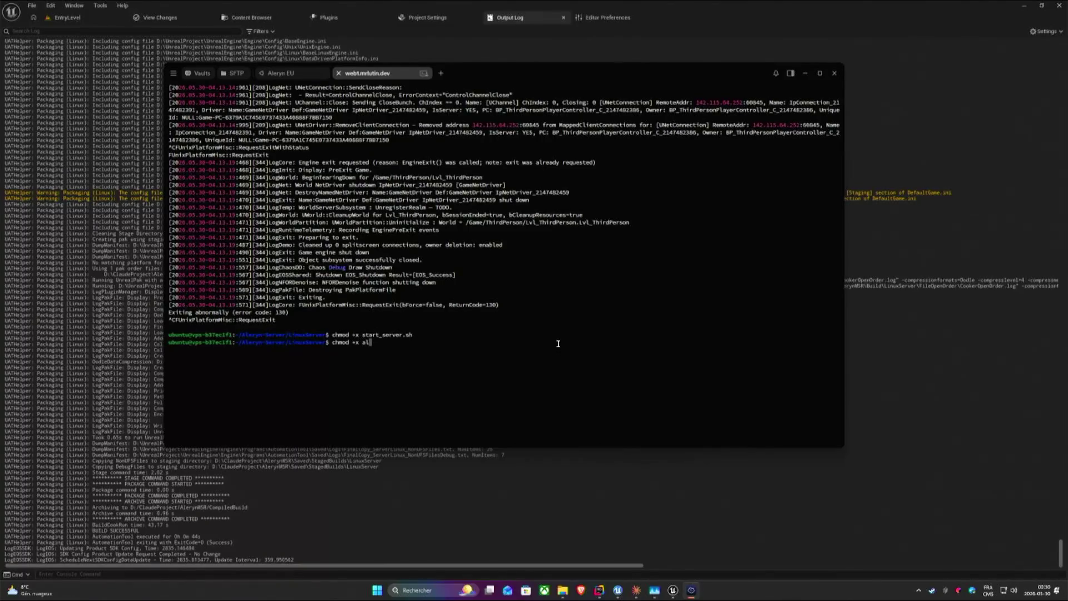
key("BackSpace")
key("BackSpace")
type("A")
key("Tab")
key("Tab")
key("Return")
Launch ./start_server.sh world-a na-1 and move the terminal aside to reveal Unreal Editor.
key("Up")
key("Up")
key("Up")
key("Up")
key("Up")
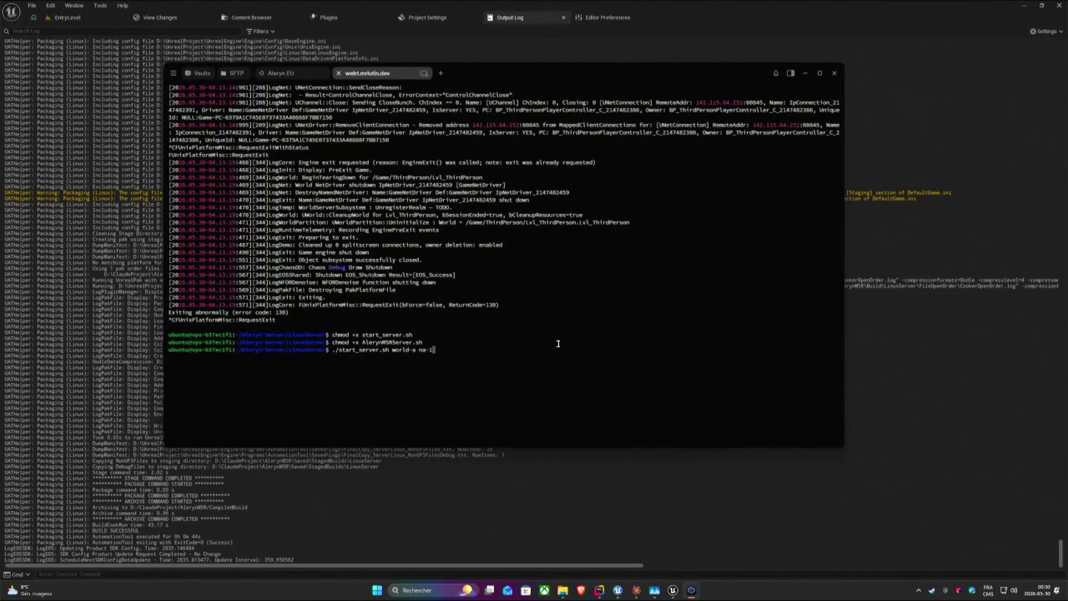
key("Return")
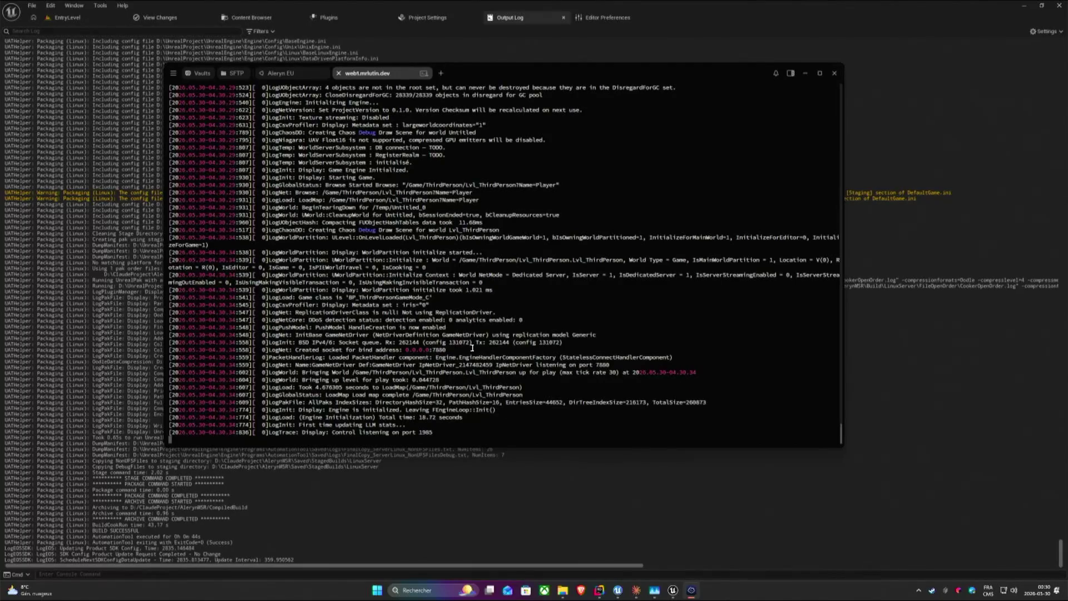
scroll(521, 321, "up", 5)
scroll(476, 341, "up", 5)
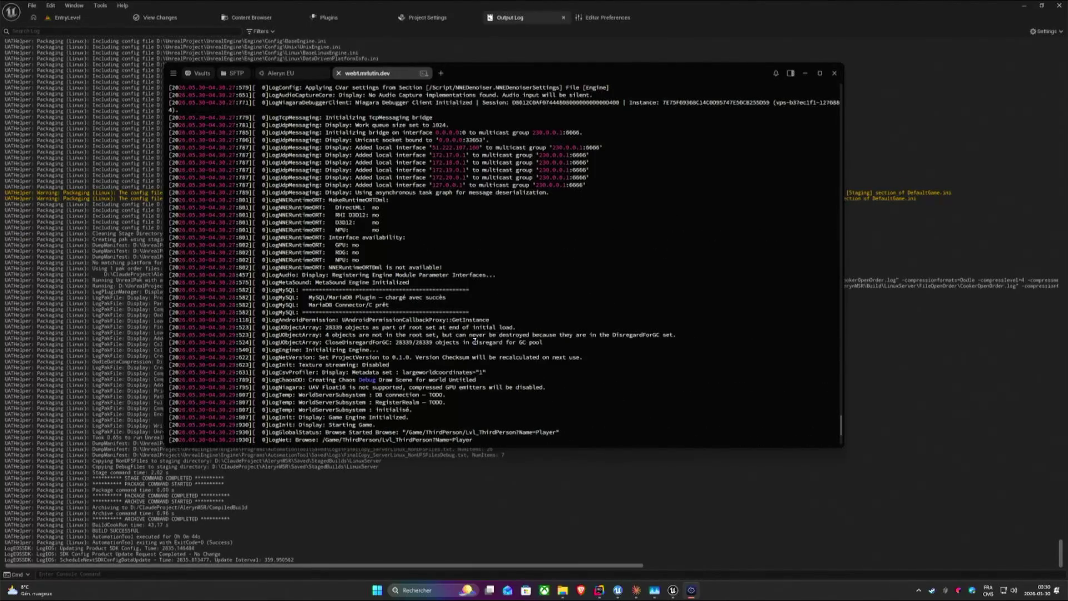
scroll(476, 341, "down", 5)
scroll(500, 325, "down", 3)
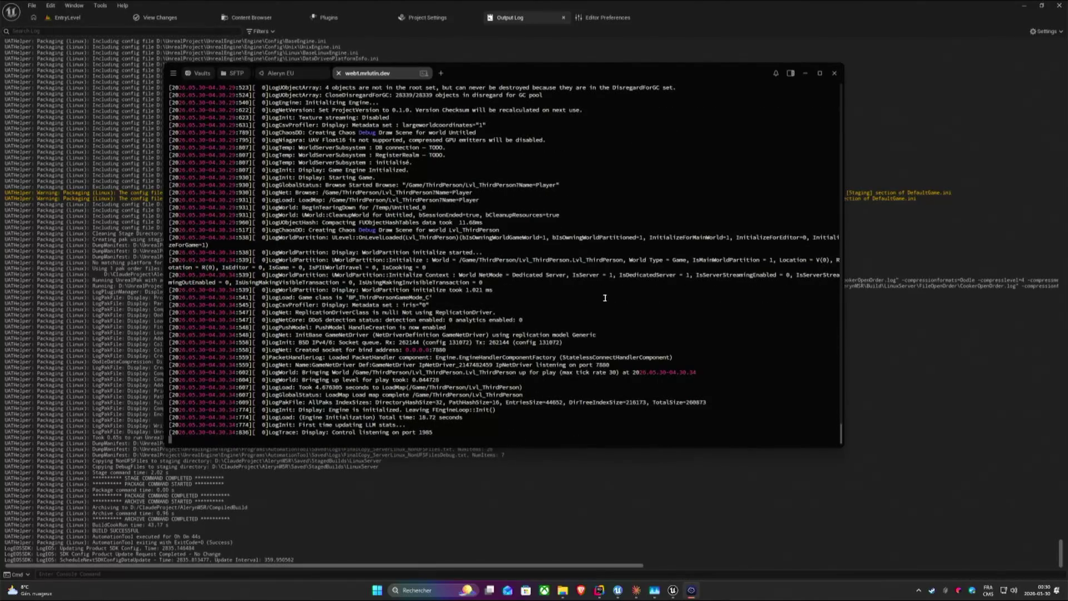
left_click_drag(499, 73, 634, 75)
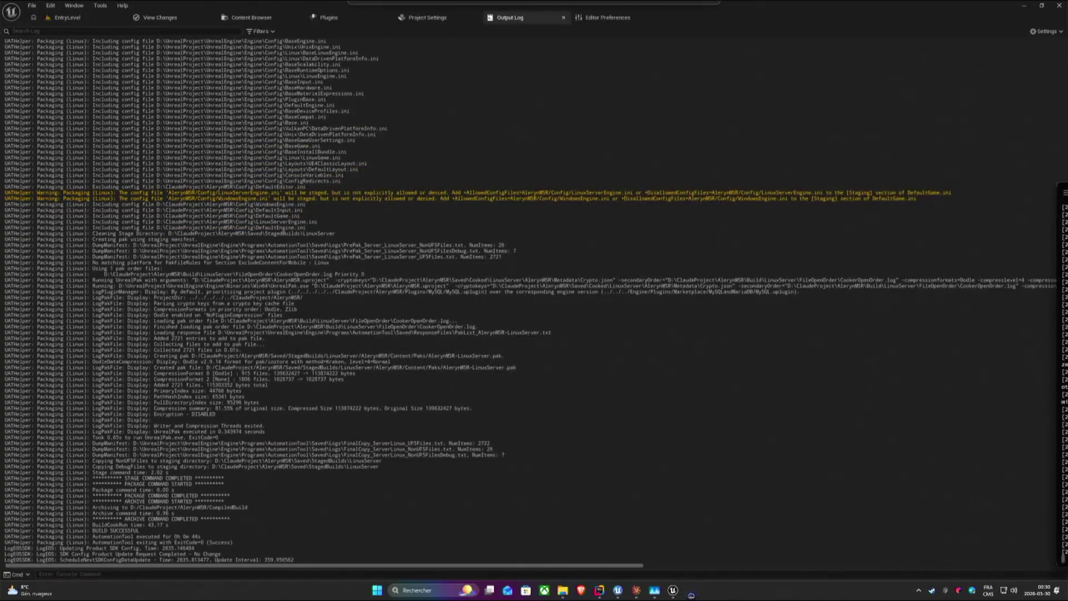
Play EntryLevel in a standalone preview and run the recalled 'open mrlutin.ovh' command.
left_click(917, 73)
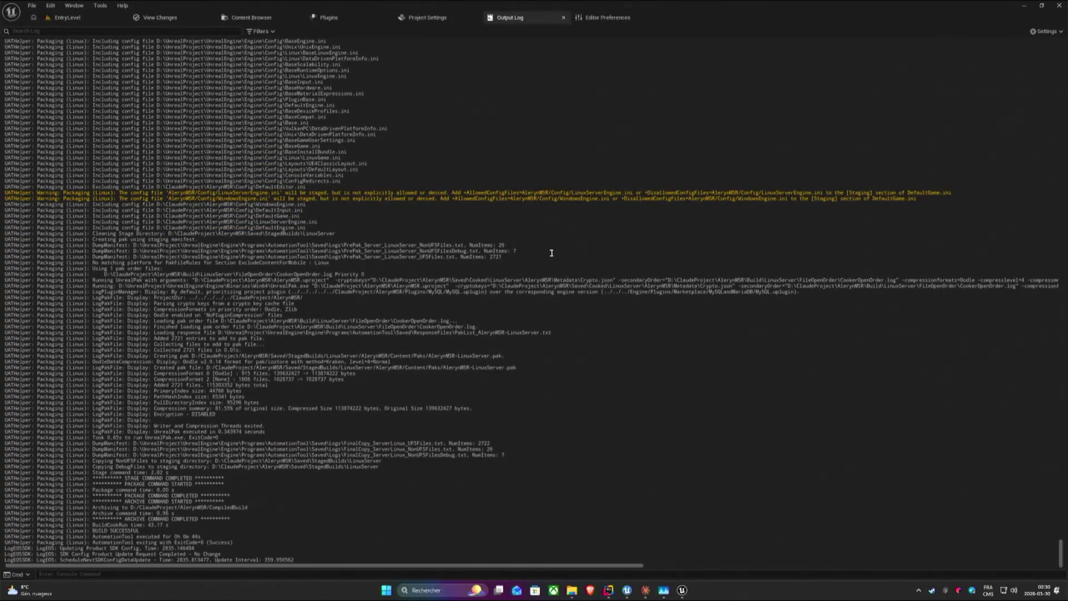
left_click(67, 16)
left_click(207, 33)
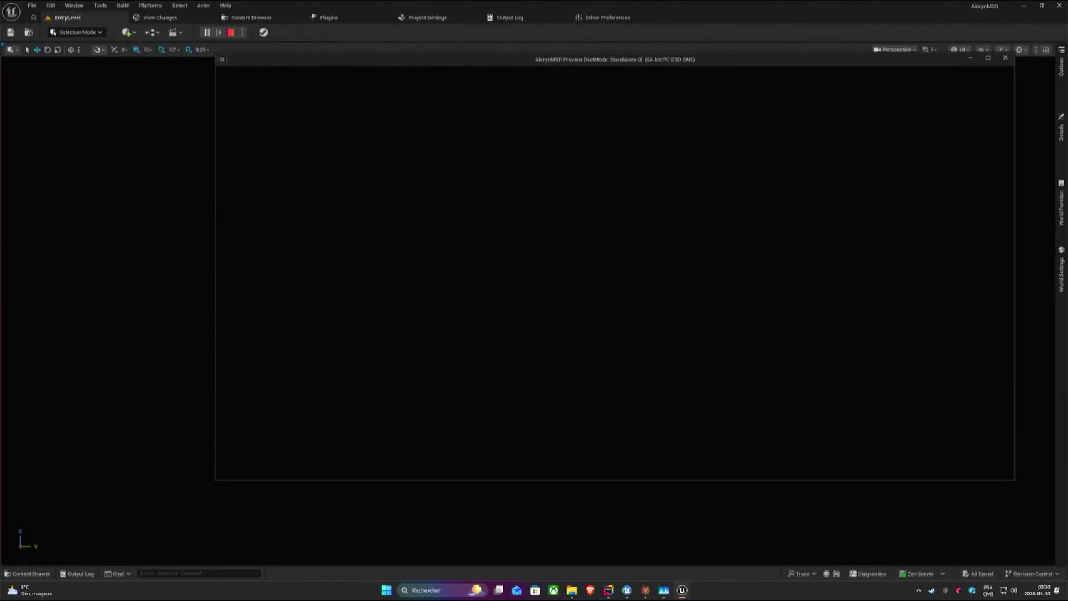
key("Up")
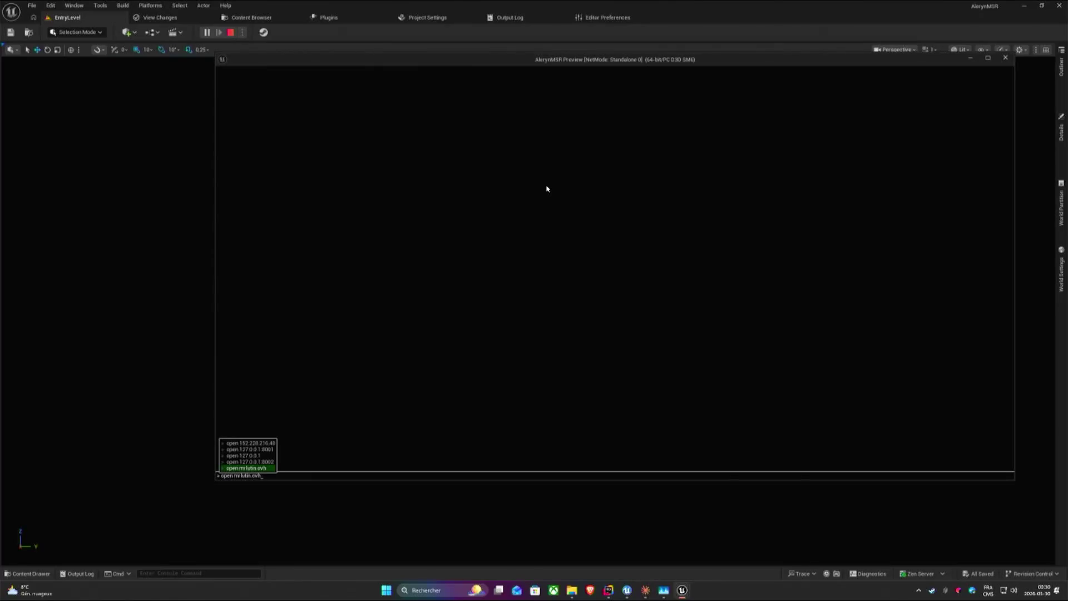
key("Return")
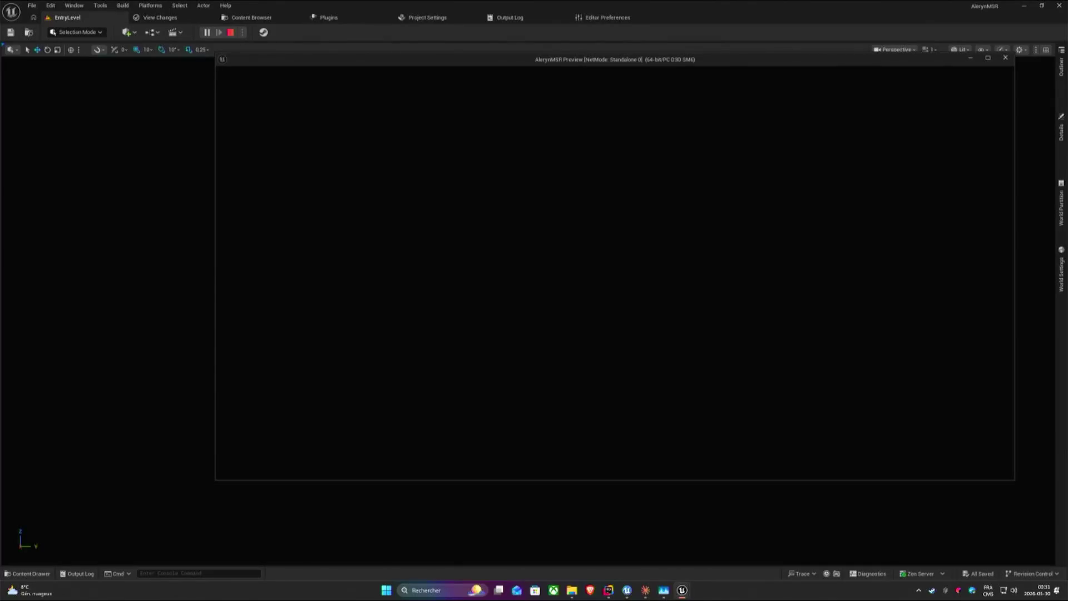
Reopen the in-game console and rerun 'open mrlutin.ovh' so the character joins the level.
key("super")
key("super")
key("grave")
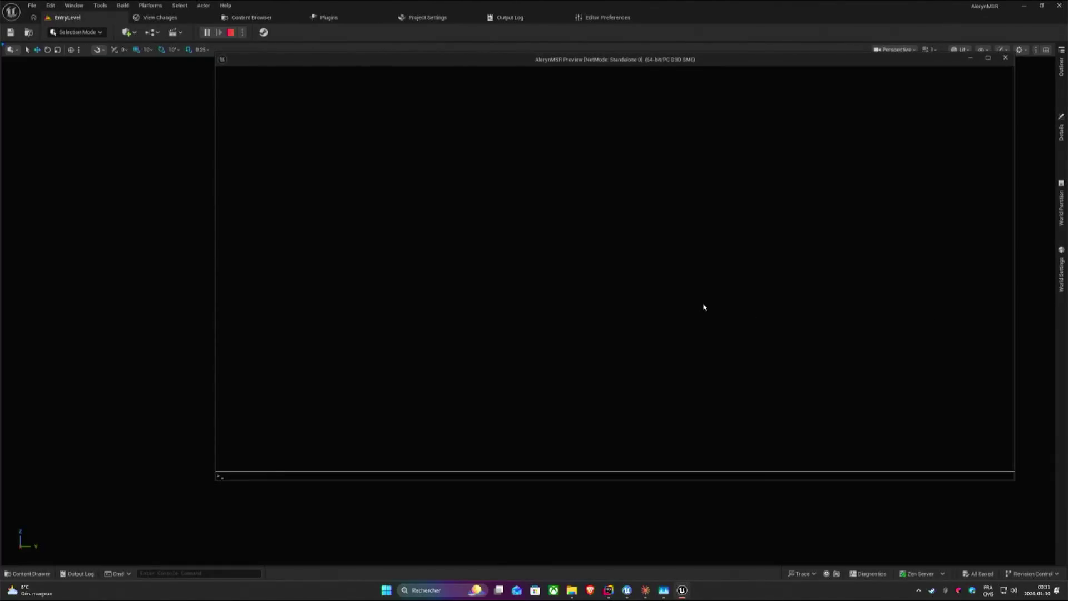
key("Up")
key("Up")
key("Up")
key("Return")
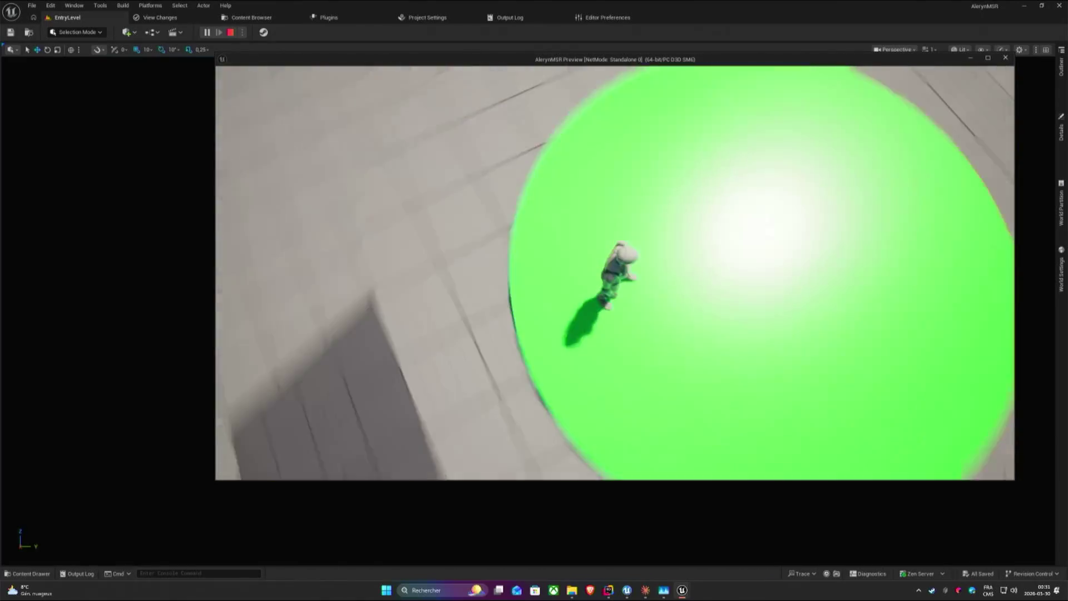
Free the mouse from the preview and bring the Termius server log window up over it.
key("super")
key("Escape")
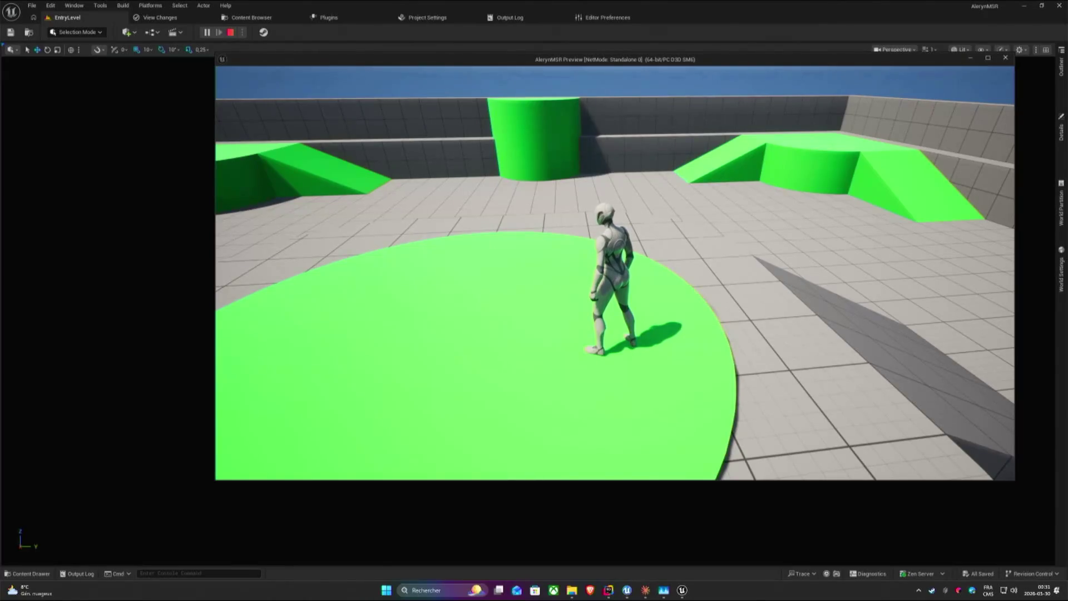
key("alt+Tab")
left_click_drag(643, 179, 528, 94)
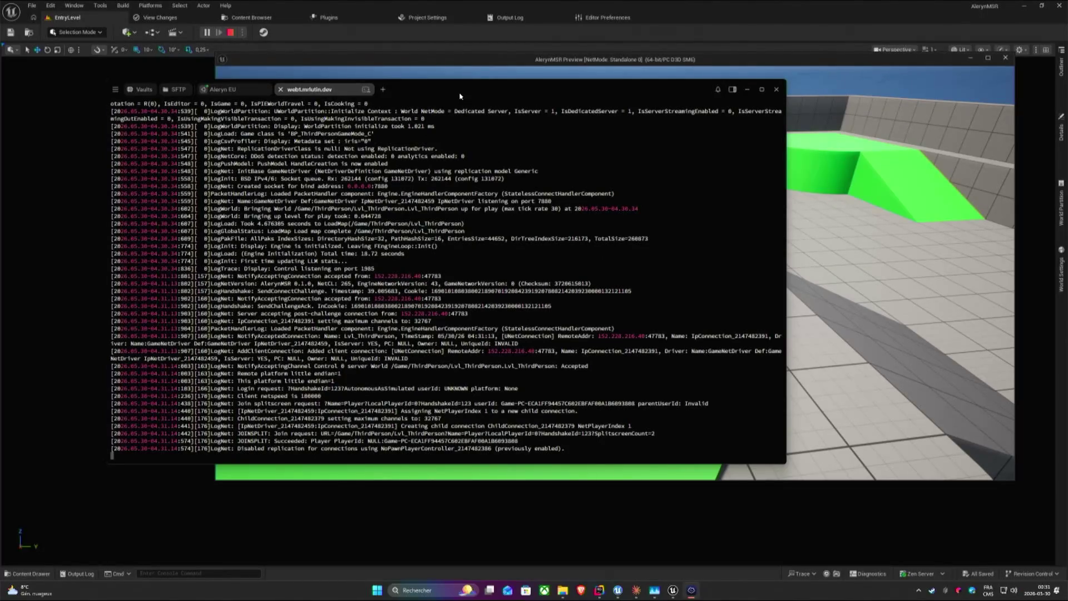
Create the World-a screen session with 'screen -S World-a' and detach with Ctrl+A D.
left_click_drag(459, 94, 485, 82)
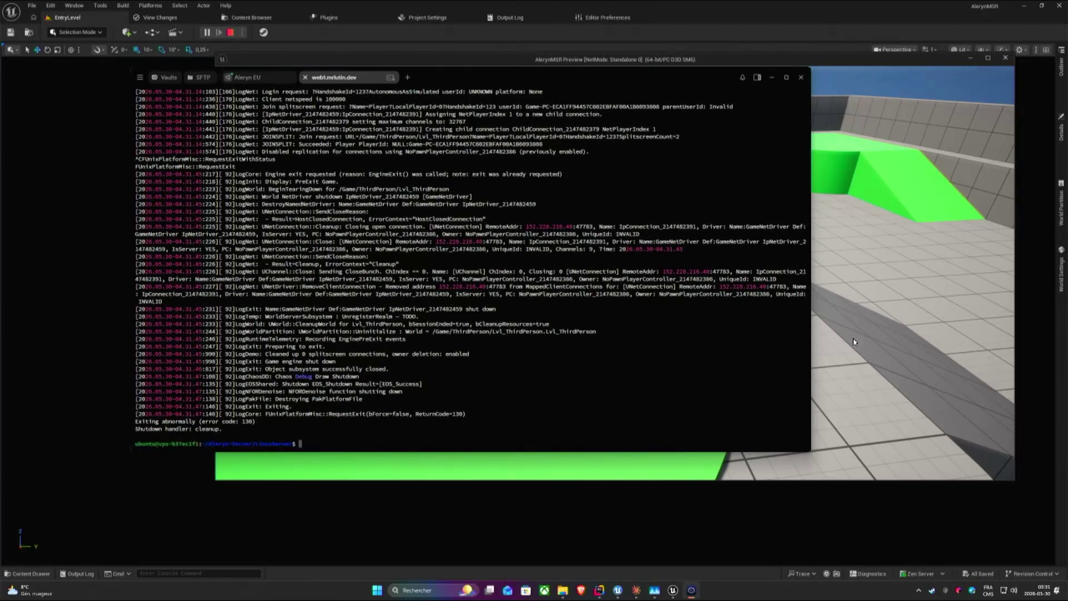
type("screen")
type(" -S W")
type("orls")
type("-a")
key("Return")
type("cd Aleryn-Server/")
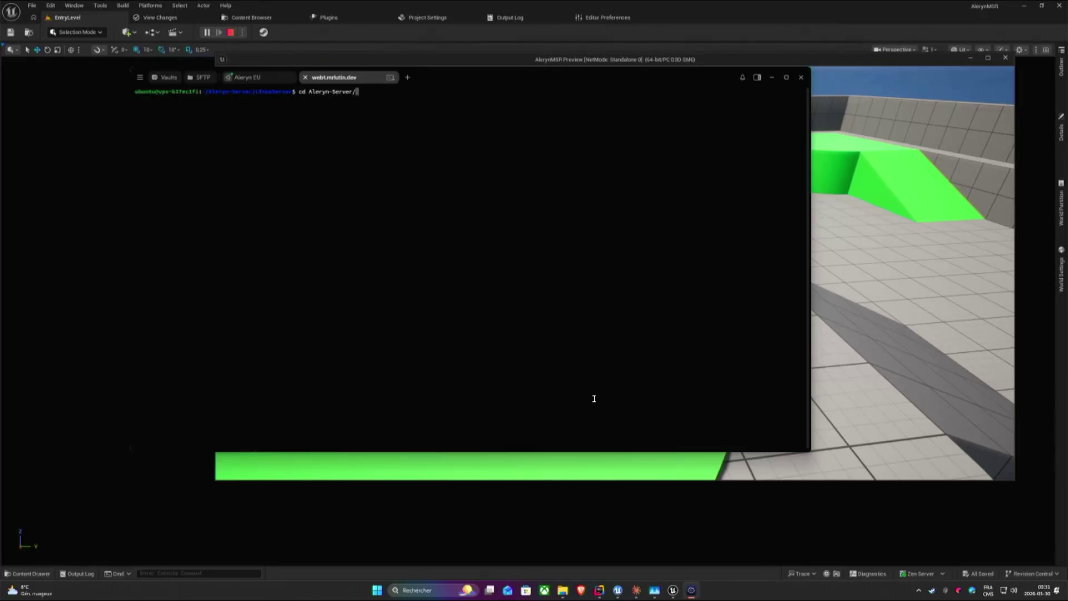
key("Return")
key("Up")
key("Down")
key("Down")
key("Down")
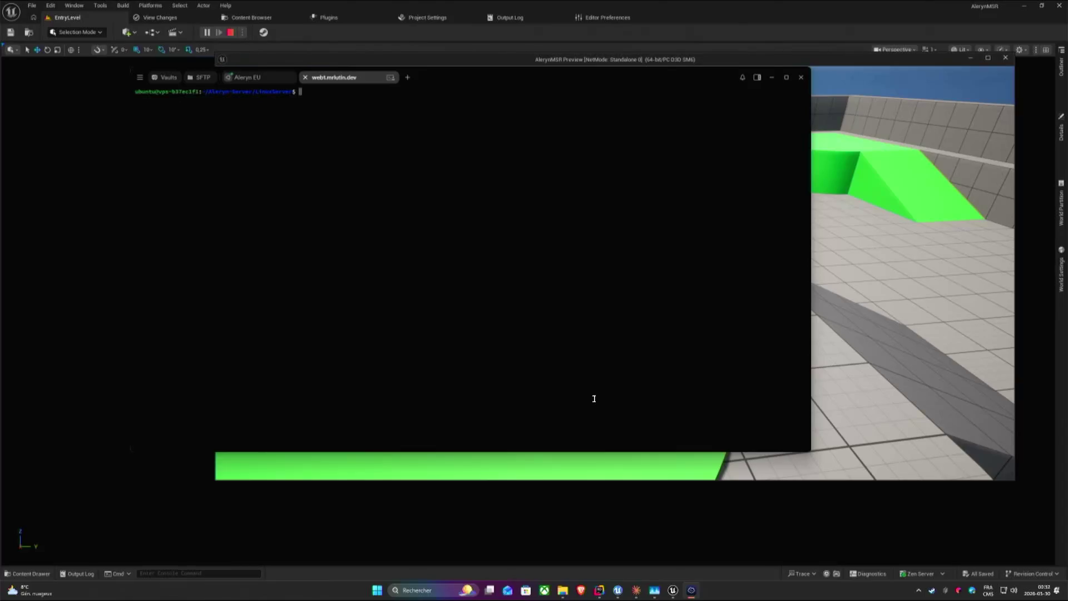
key("ctrl+a")
type("d./start_server.sh world-a na-1")
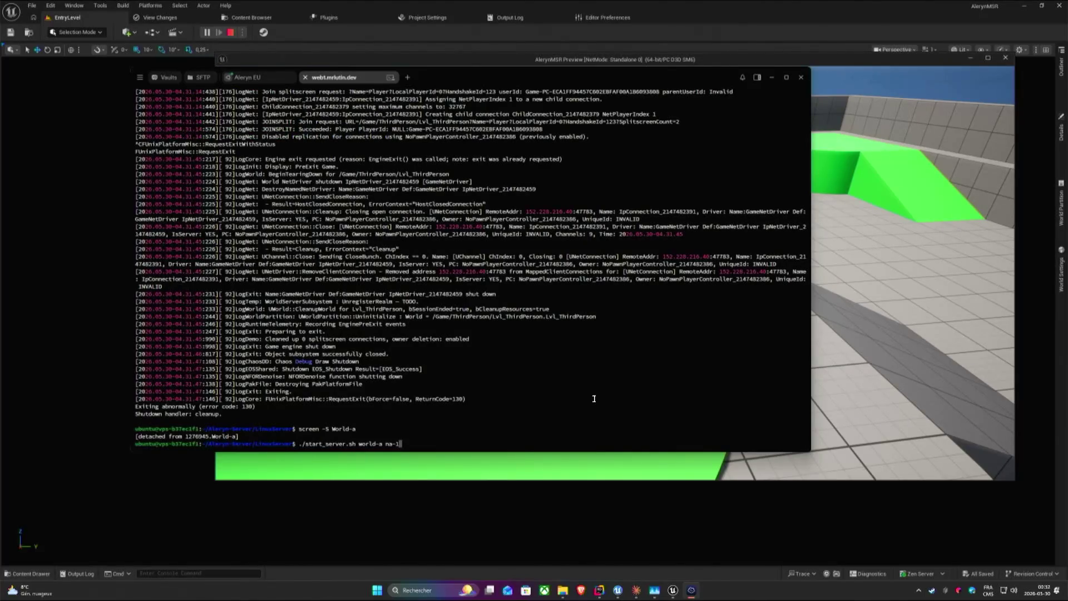
Reattach with 'screen -r World-a' and launch the pasted './start_server.sh world-a na-1'.
left_click_drag(298, 443, 402, 443)
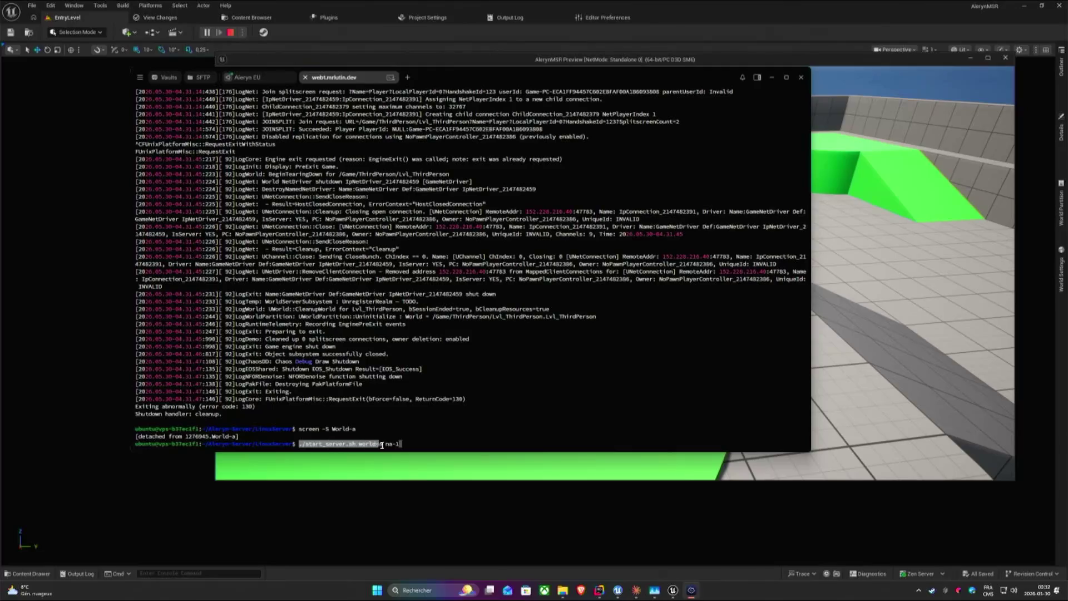
left_click(442, 450)
key("Up")
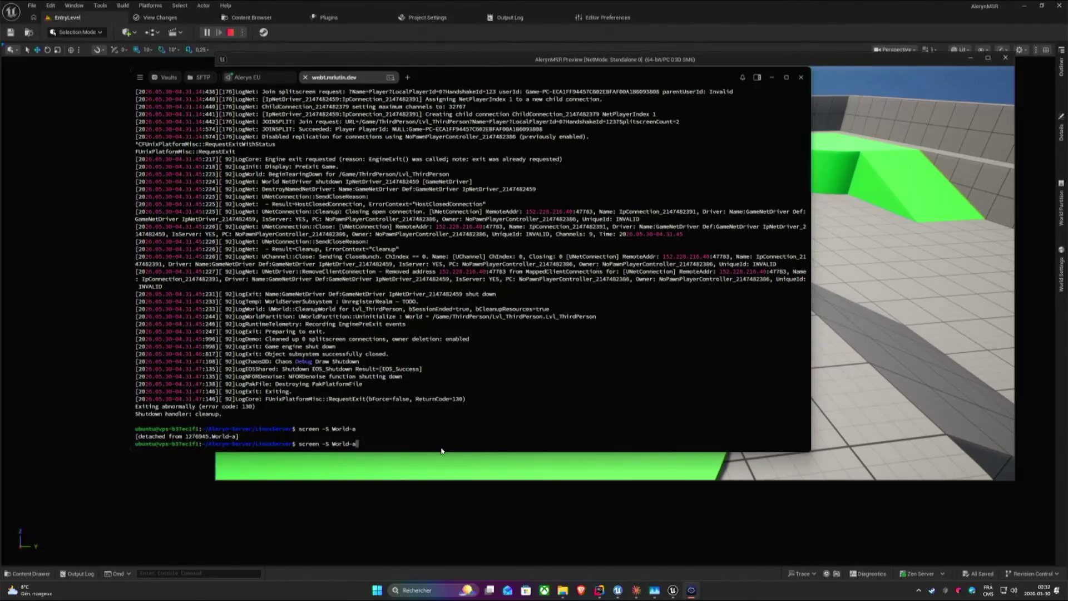
key("BackSpace")
type("r")
key("Return")
type("./start_server.sh world-a na-1")
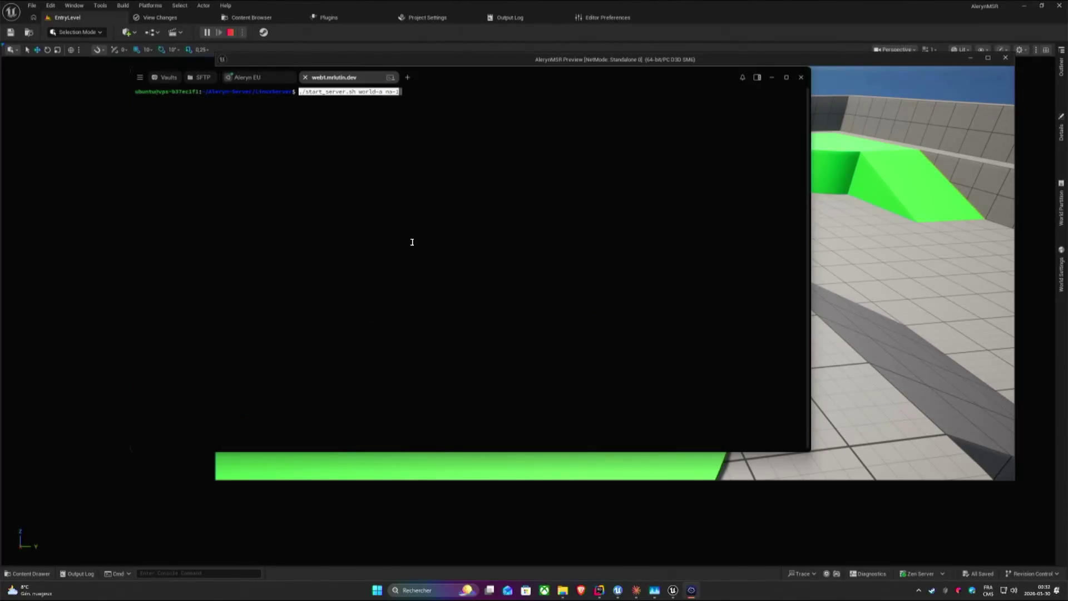
key("Return")
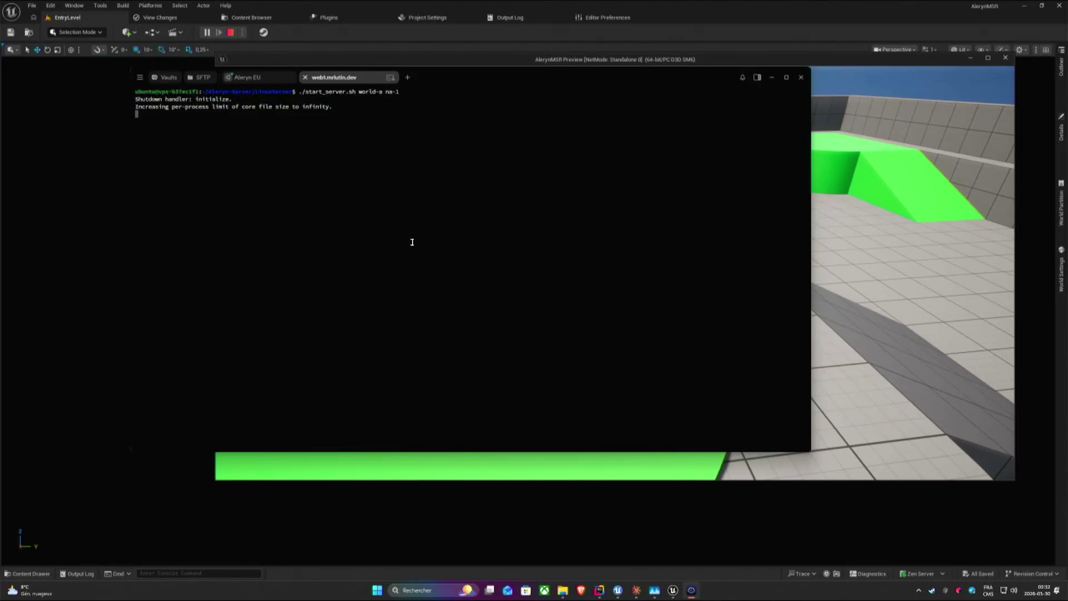
Check the character in the game preview, then return to Termius and switch to the Aleryn EU session.
left_click(859, 309)
left_click_drag(614, 276, 750, 275)
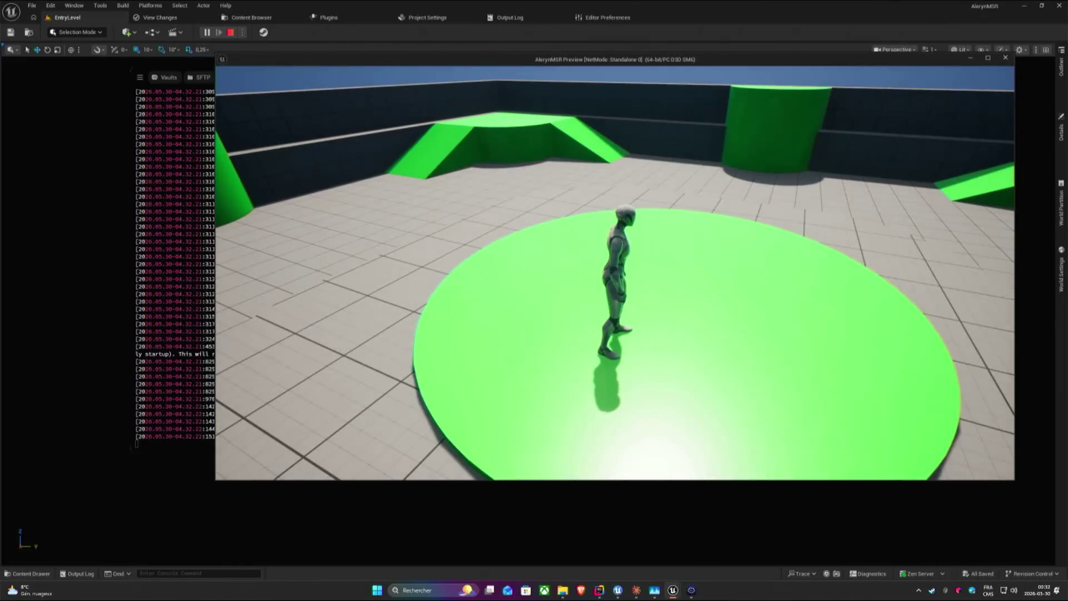
key("super")
left_click(192, 146)
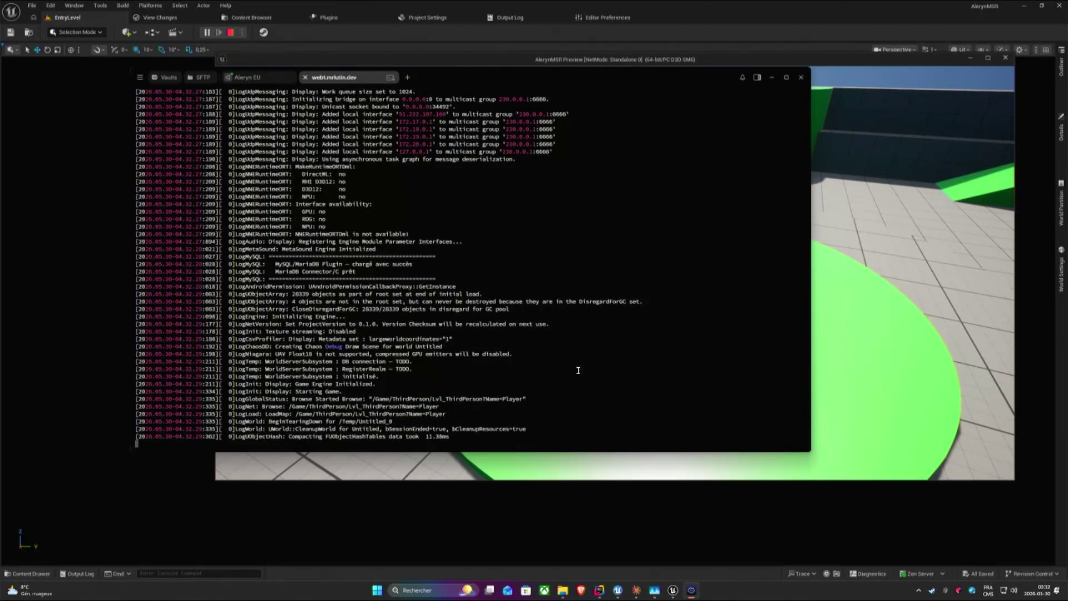
key("ctrl+shift+Tab")
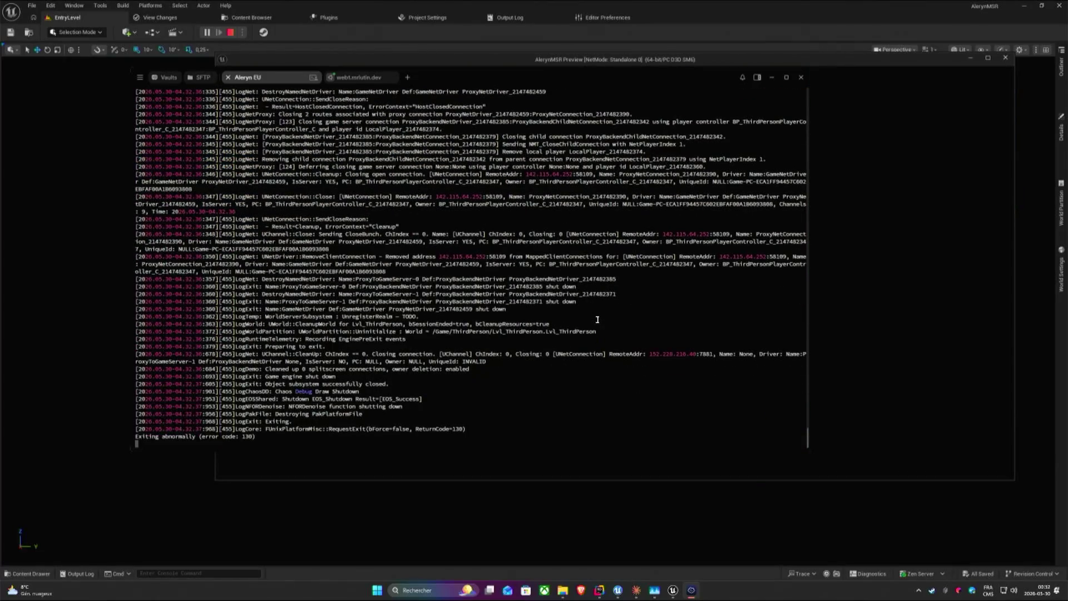
Relaunch './start_server.sh proxy eu-1' on Aleryn EU and switch back to the web1.mrlutin.dev log.
key("Up")
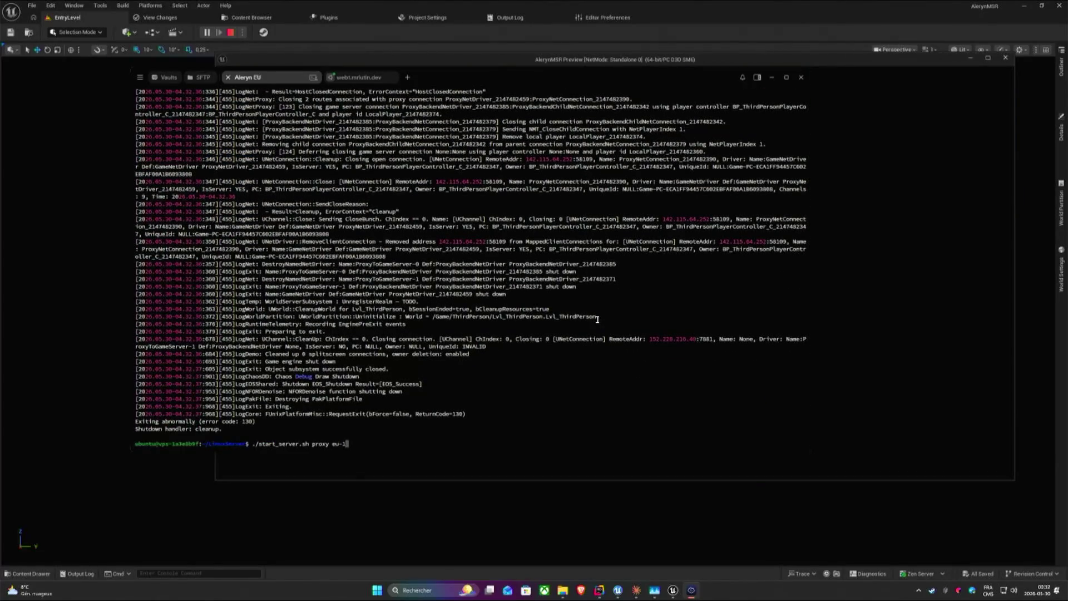
key("Return")
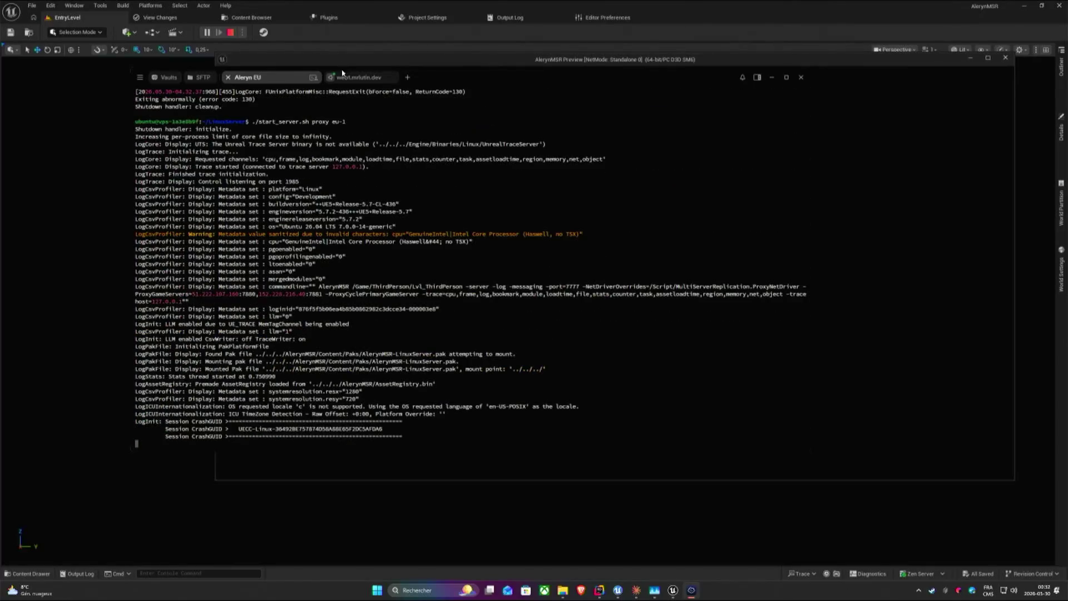
left_click(359, 77)
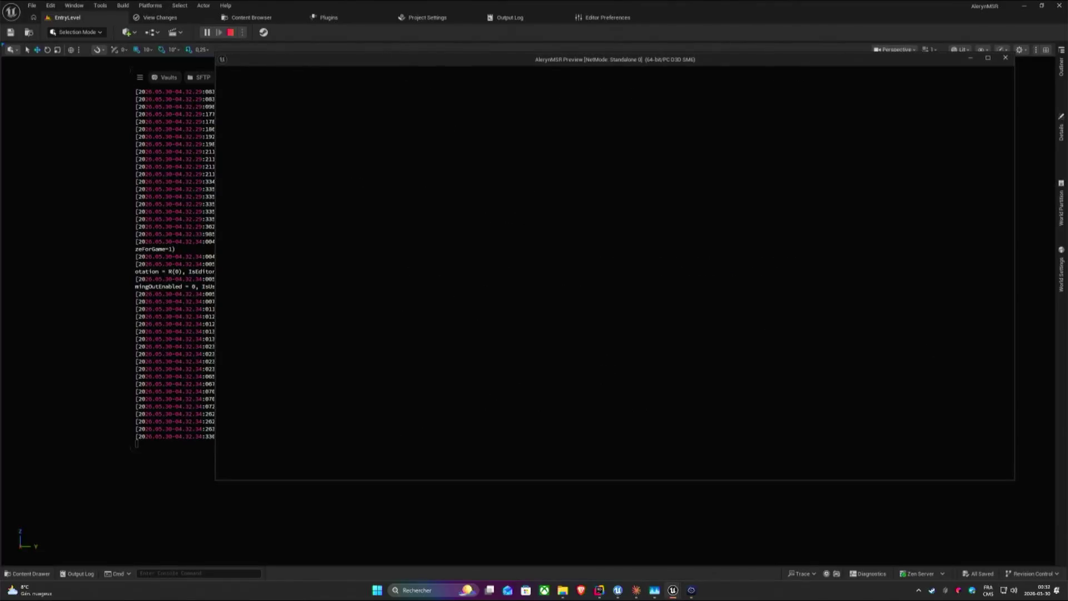
Reconnect the standalone preview to 152.228.216.40 via the console 'open' command.
key("grave")
key("Up")
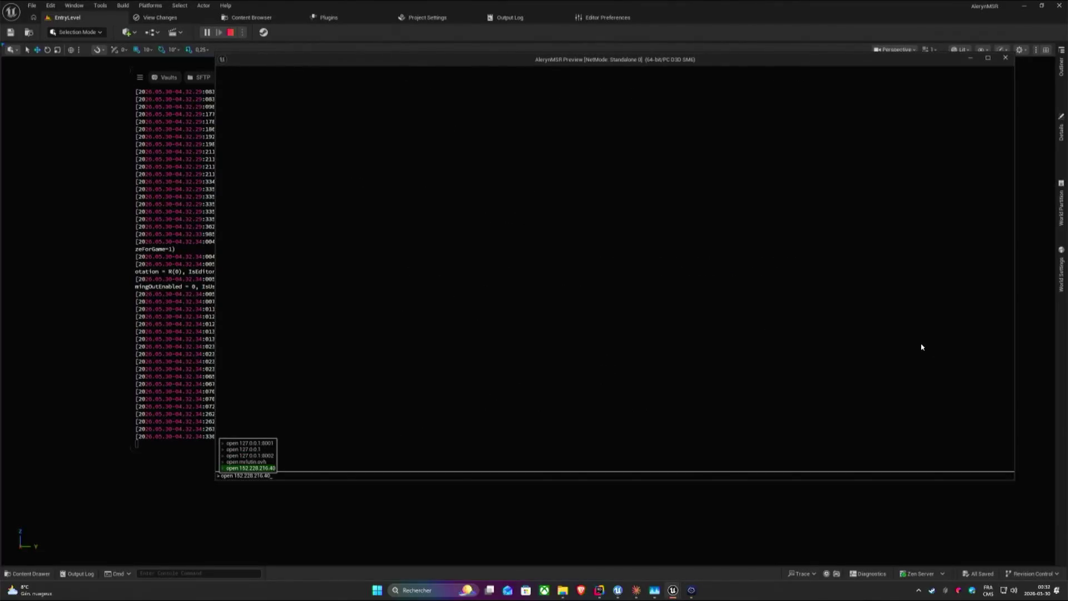
key("Return")
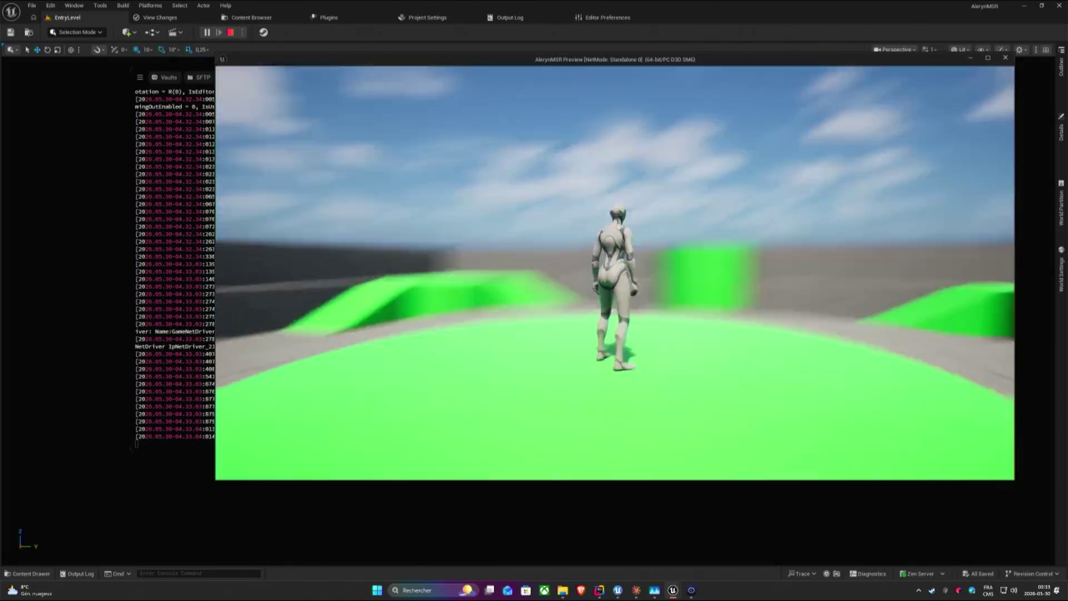
Run and jump the character across the level with the camera behind it.
left_click_drag(614, 275, 750, 209)
key("w")
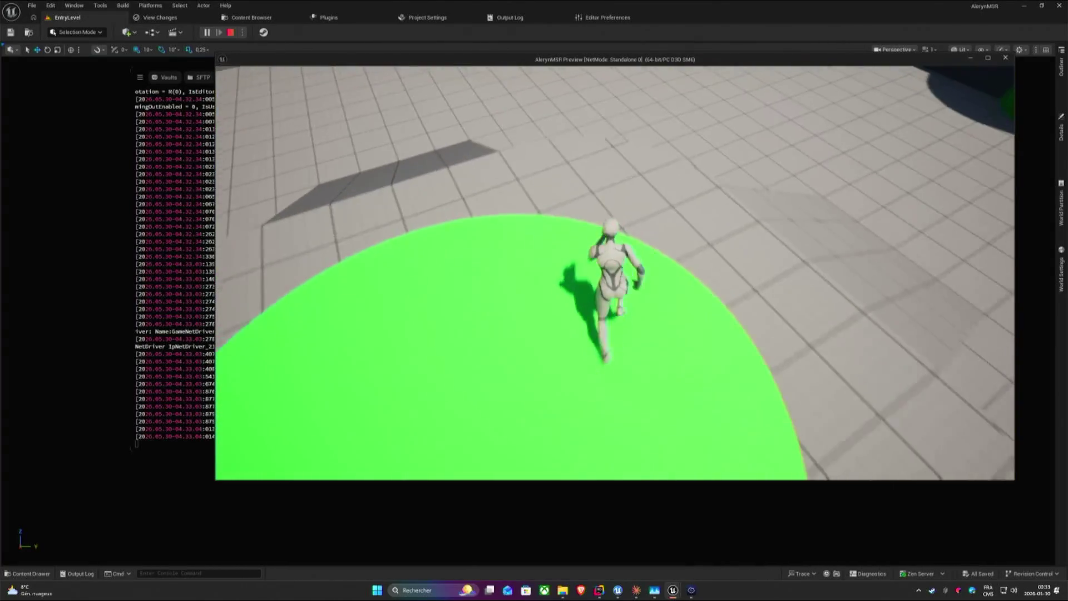
key("space")
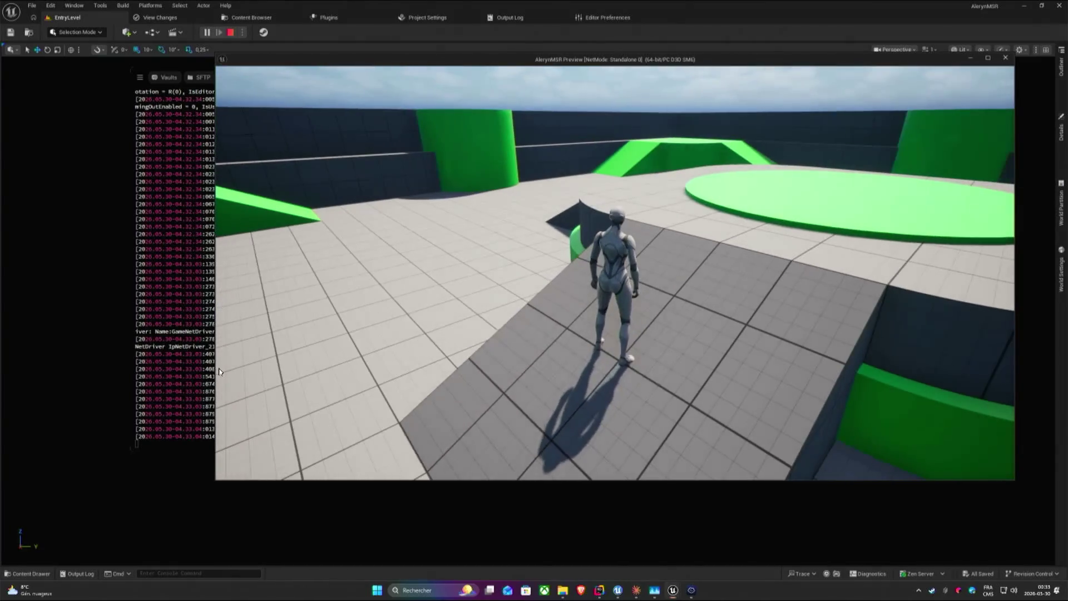
Release the mouse, switch windows and show the desktop behind the preview.
key("super")
key("alt+Tab")
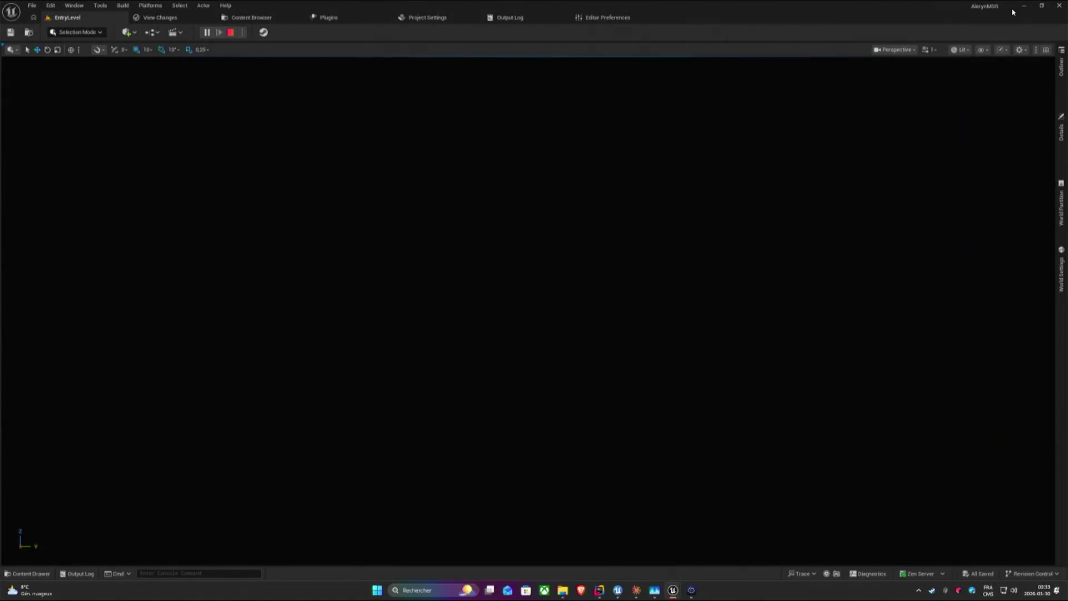
key("super+d")
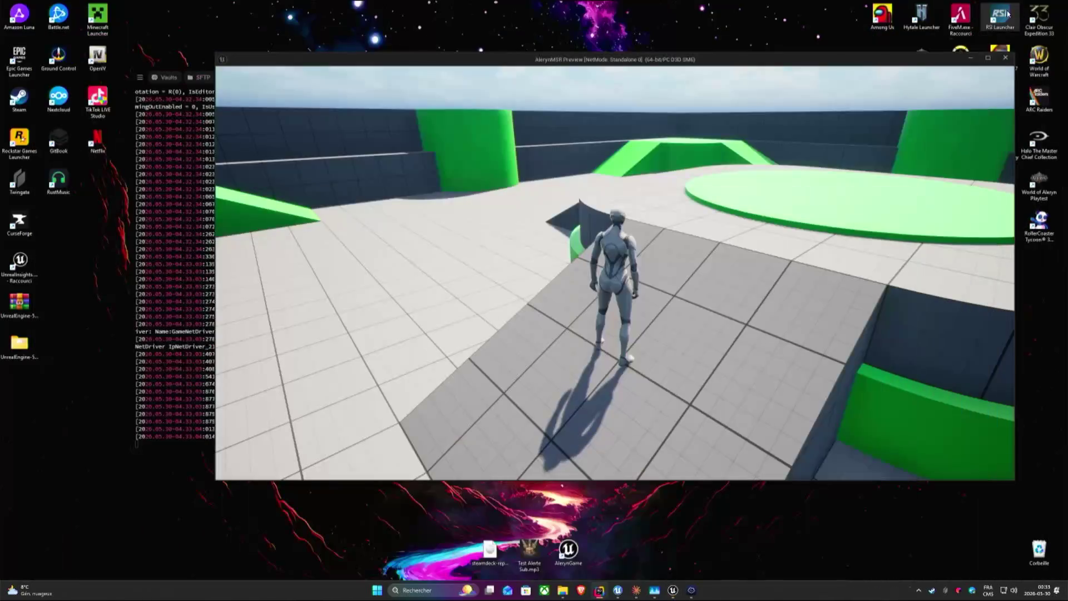
Move the preview aside and clear the MultiServerReplication folder view.
left_click_drag(739, 58, 758, 27)
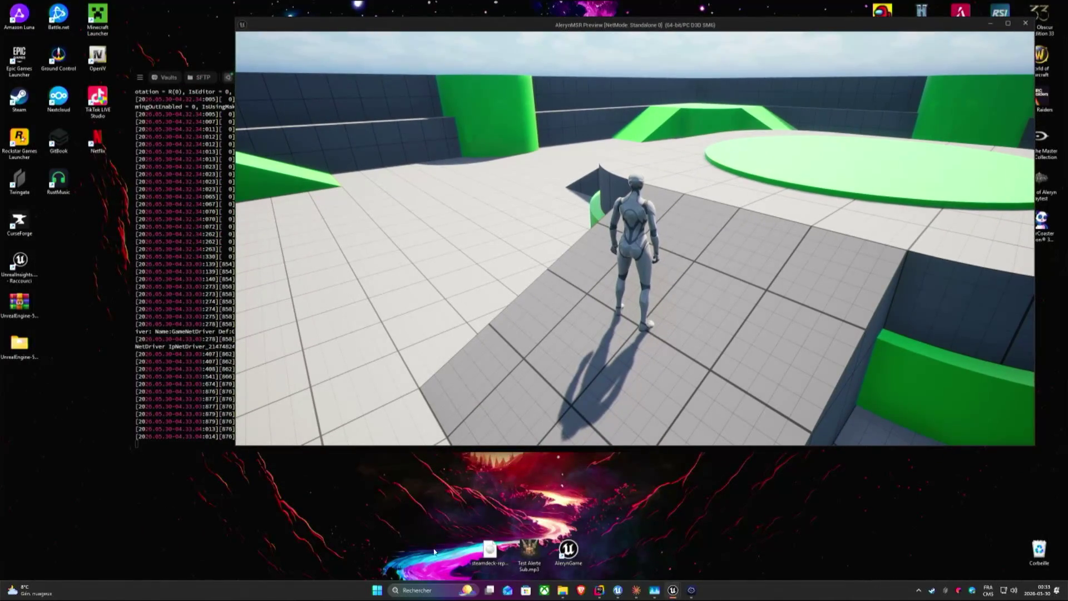
mouse_move(562, 589)
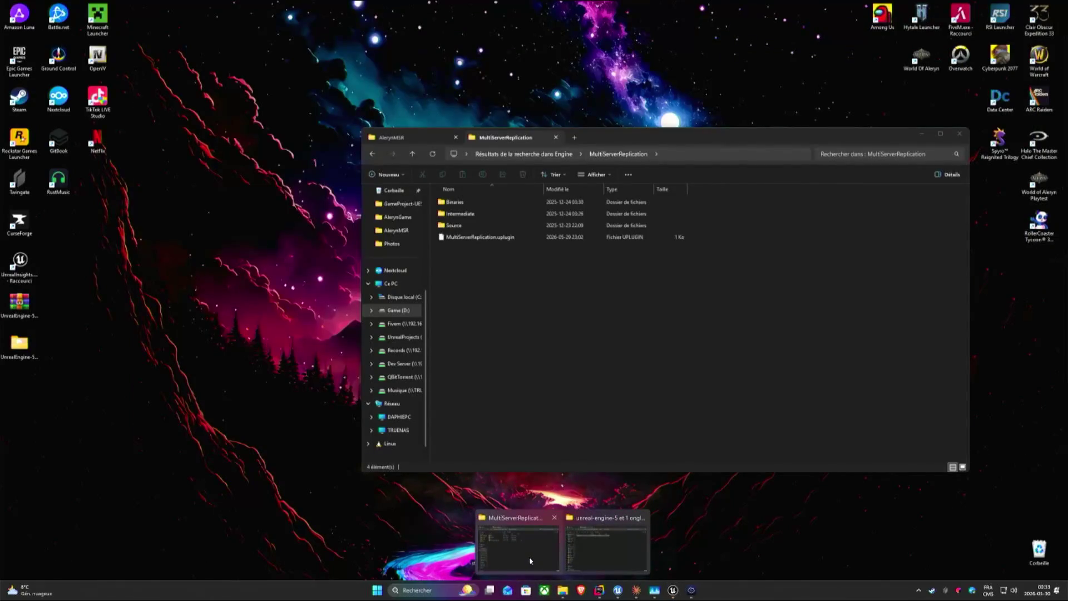
left_click(606, 551)
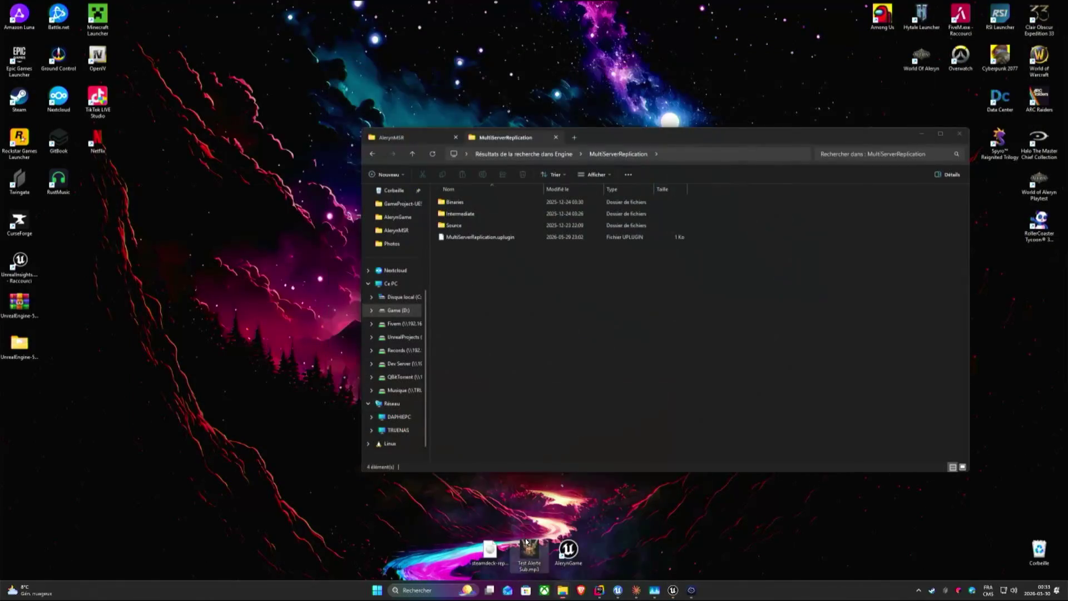
left_click(557, 137)
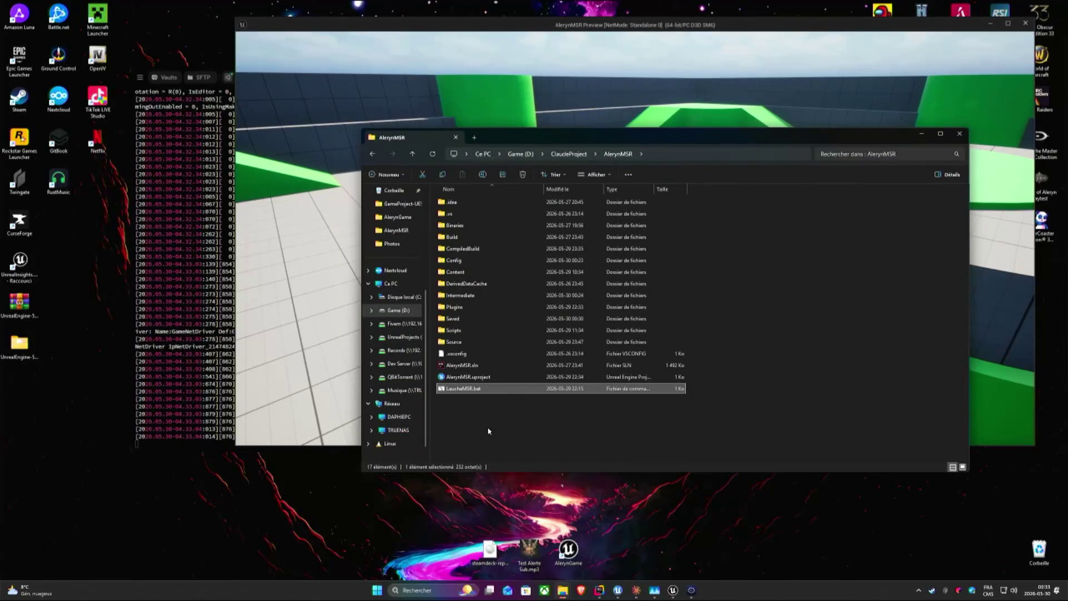
Launch AlerynMSRClient.exe from the CompiledBuild WindowsClient folder.
double_click(464, 215)
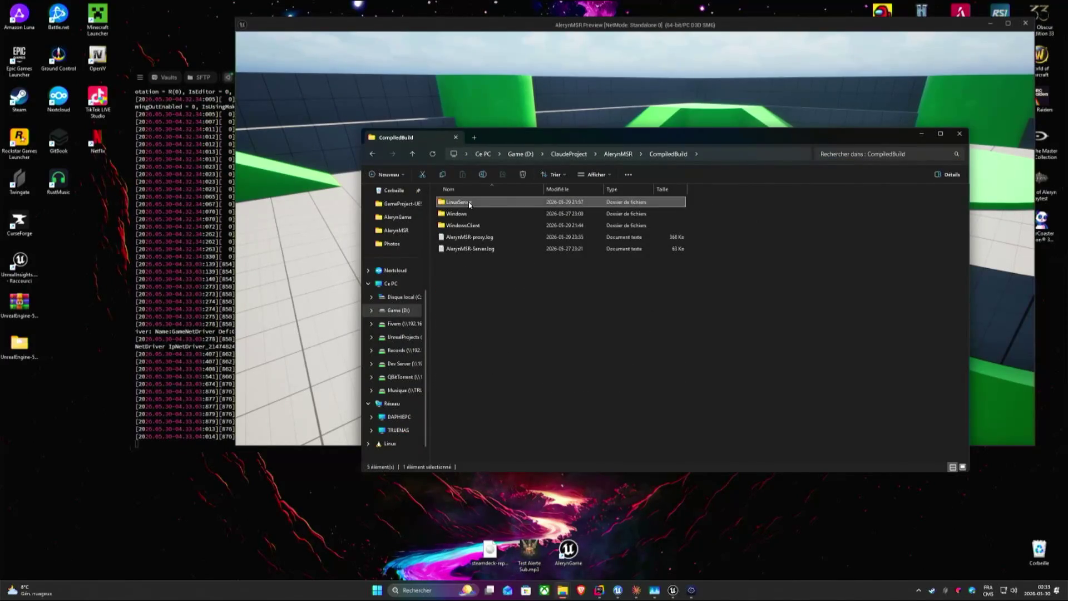
double_click(469, 225)
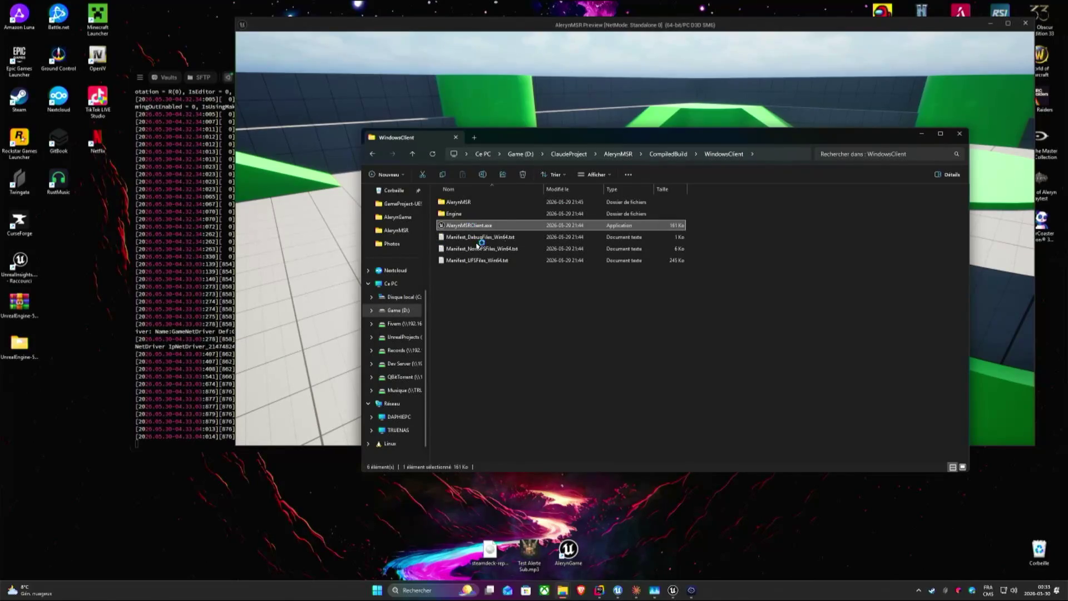
left_click_drag(587, 25, 733, 74)
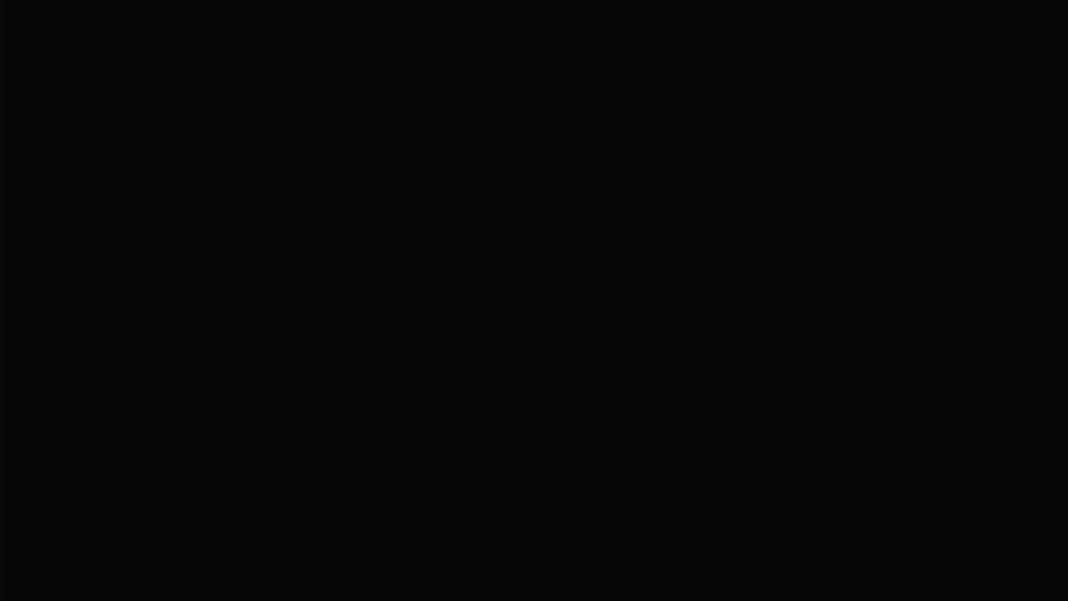
Connect the packaged client to 152.228.216.40 via the recalled 'open' command.
key("grave")
key("Up")
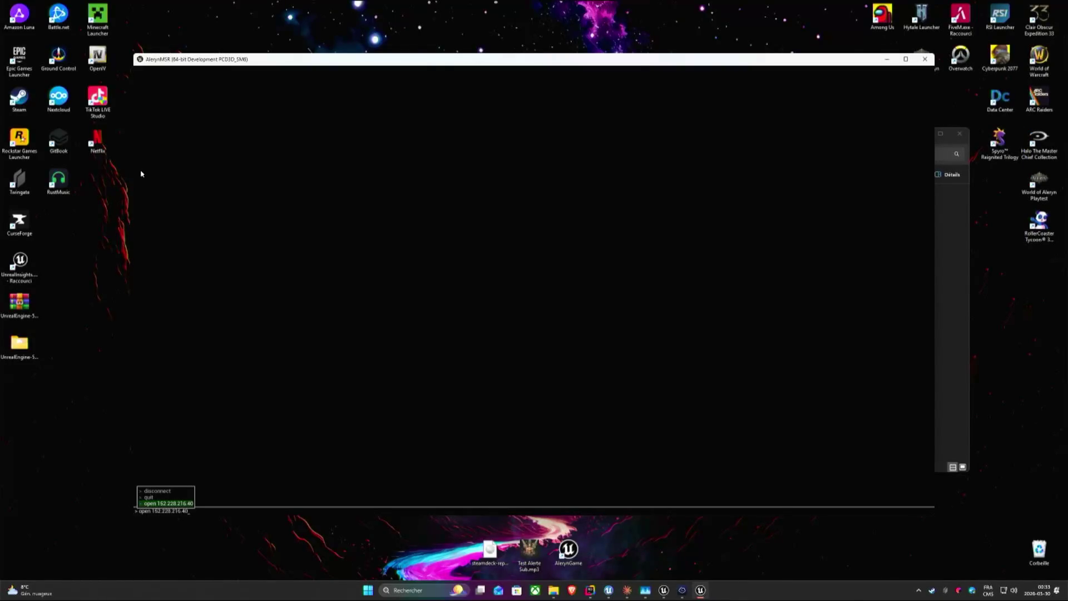
key("Return")
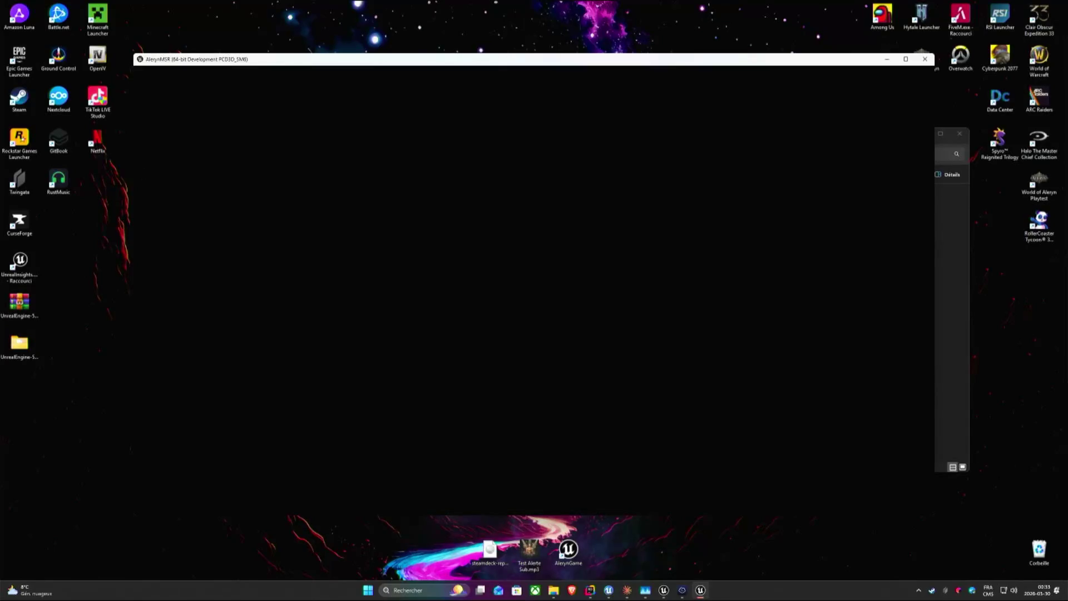
Wait for the level to load, then close the game client.
key("super")
key("super")
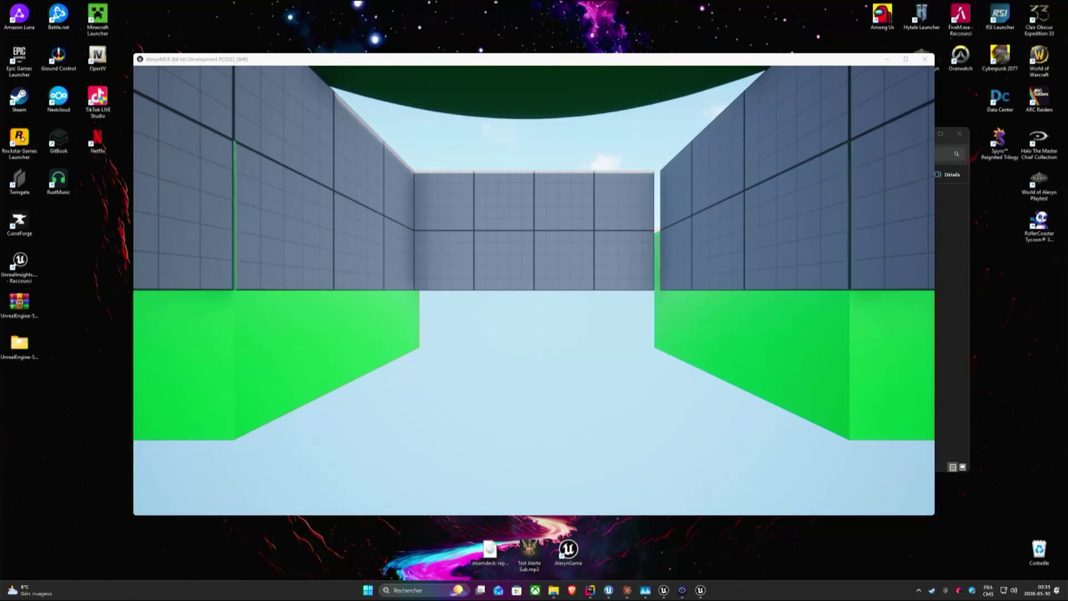
key("super")
key("super")
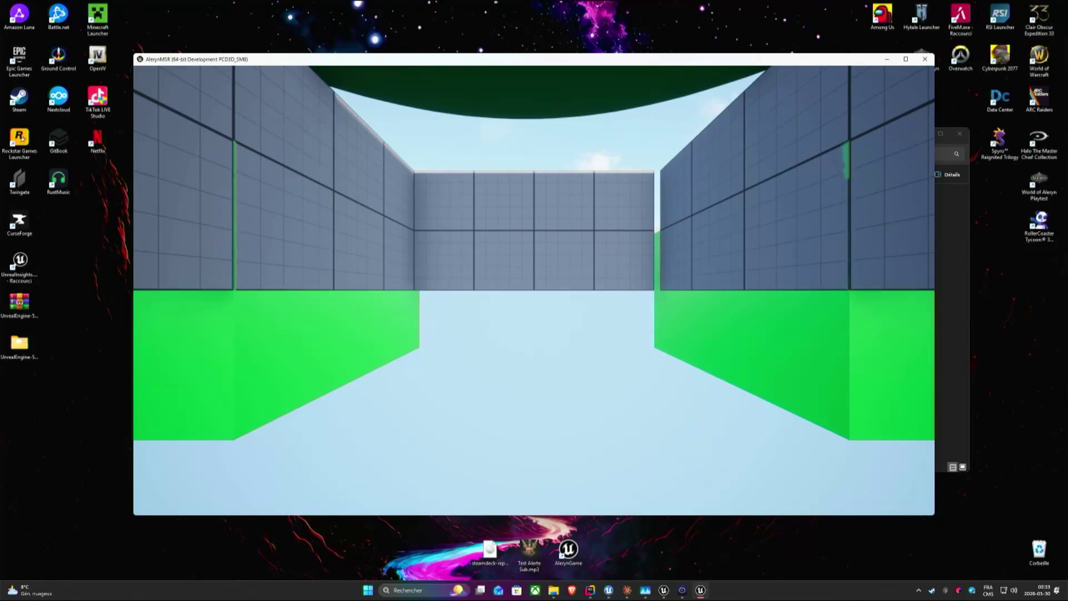
key("alt+F4")
key("alt+F4")
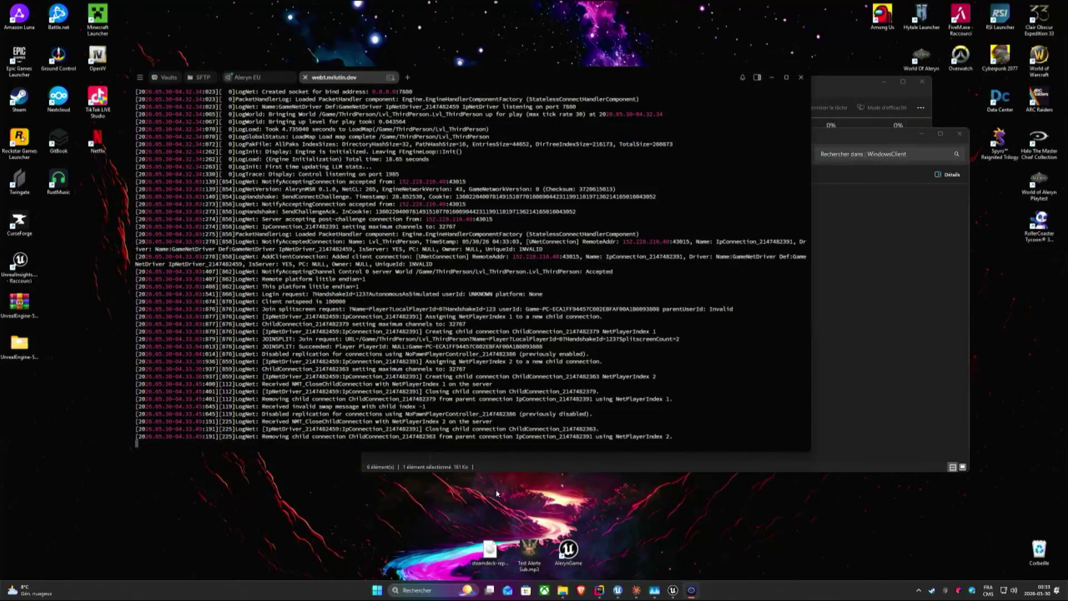
Rearrange the folder and log windows and bring the Unreal editor forward.
left_click(847, 406)
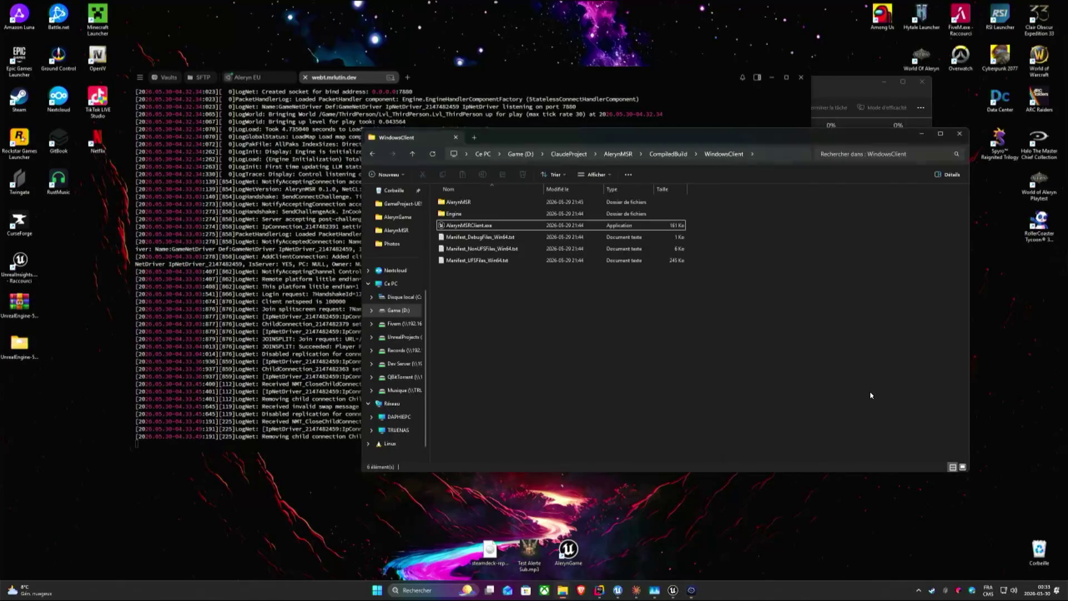
left_click_drag(651, 77, 563, 21)
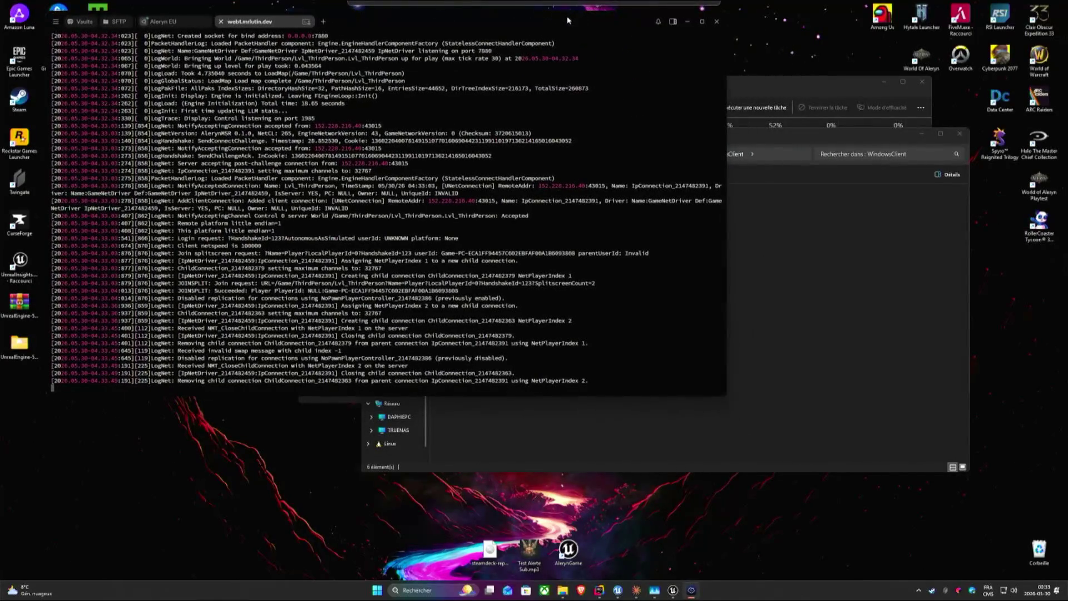
left_click(564, 401)
left_click(673, 590)
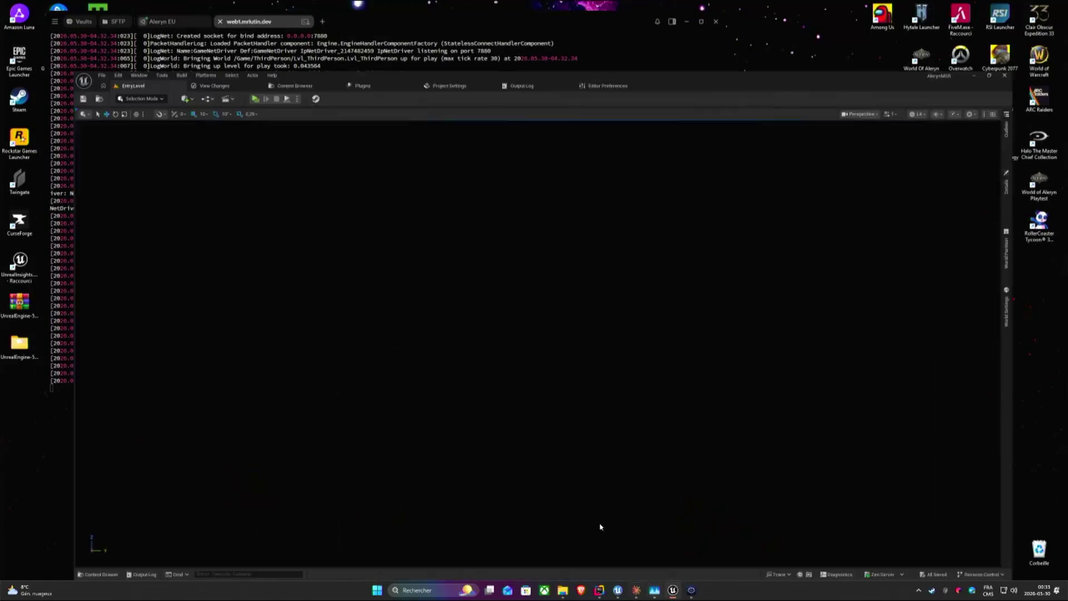
Start packaging the project for Windows into the confirmed output folder and show its log.
left_click(149, 6)
mouse_move(174, 92)
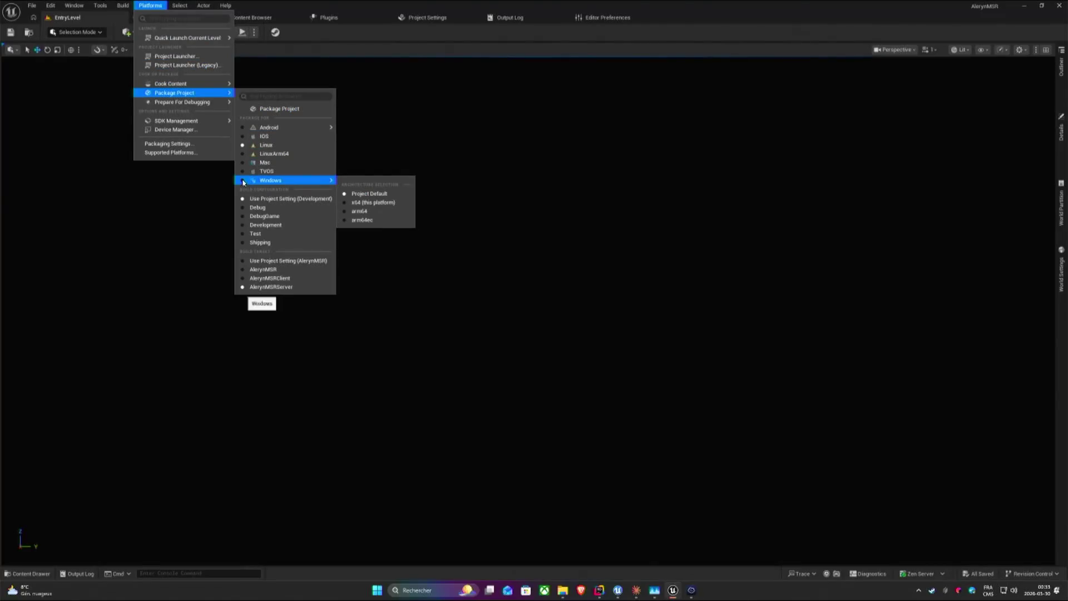
left_click(279, 109)
left_click(314, 209)
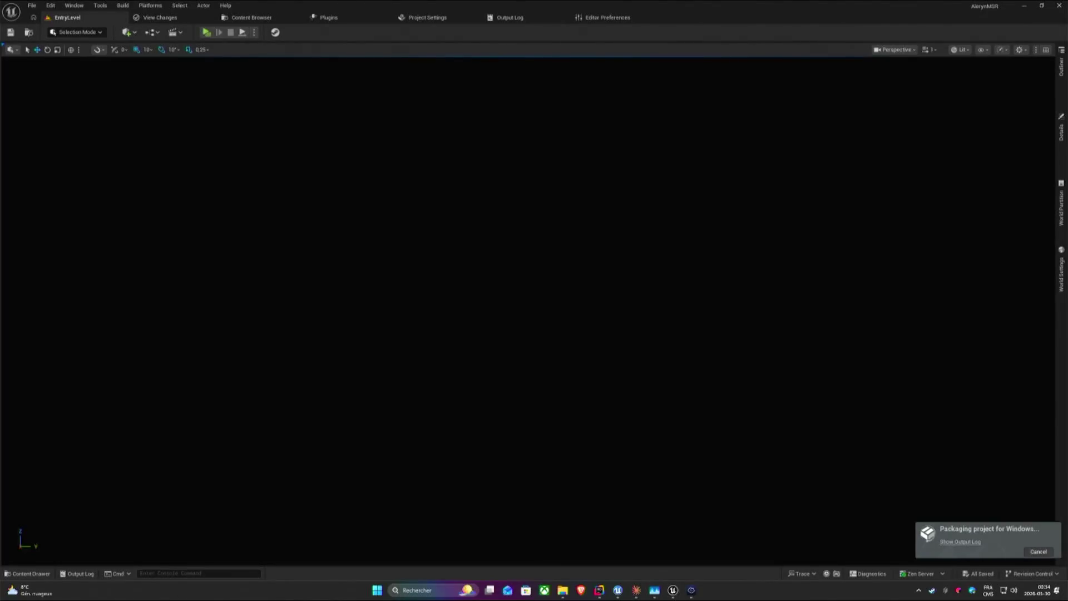
left_click(961, 542)
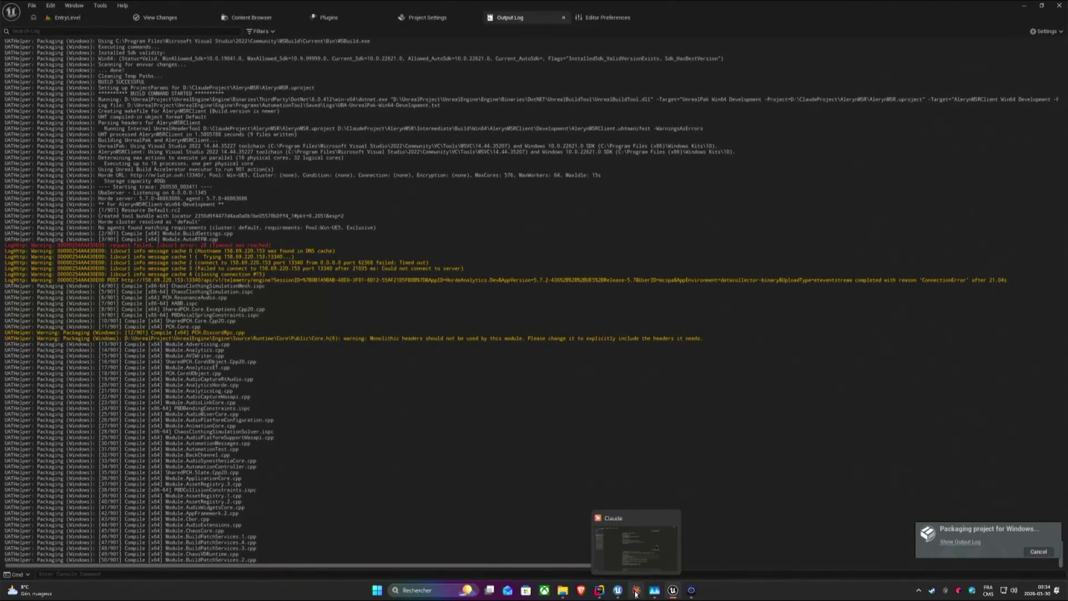
Briefly check Task Manager during packaging, then switch to the Claude chat.
mouse_move(636, 590)
left_click(654, 546)
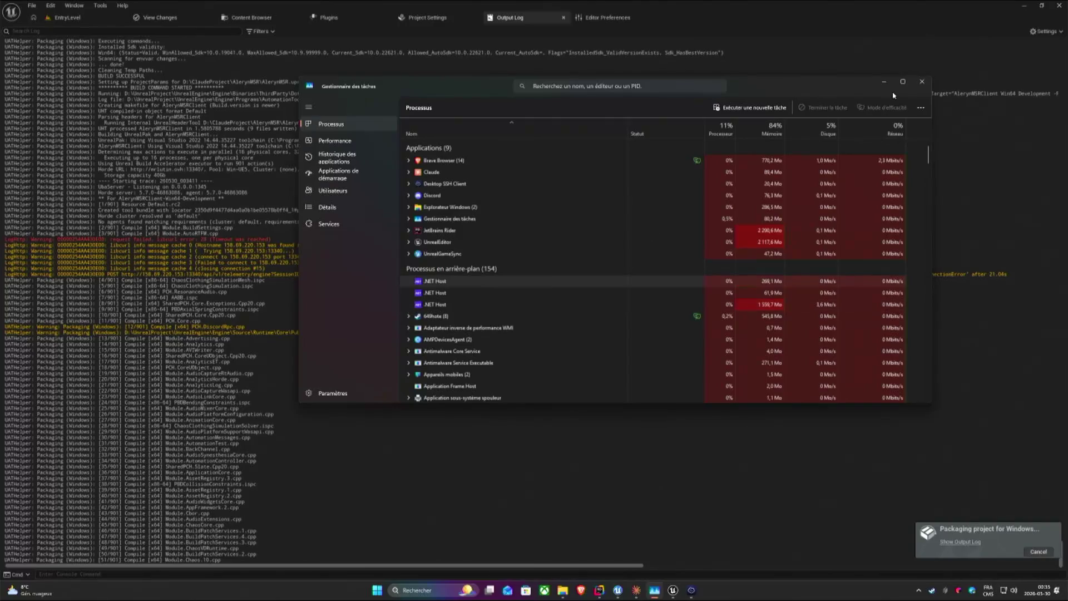
left_click(921, 82)
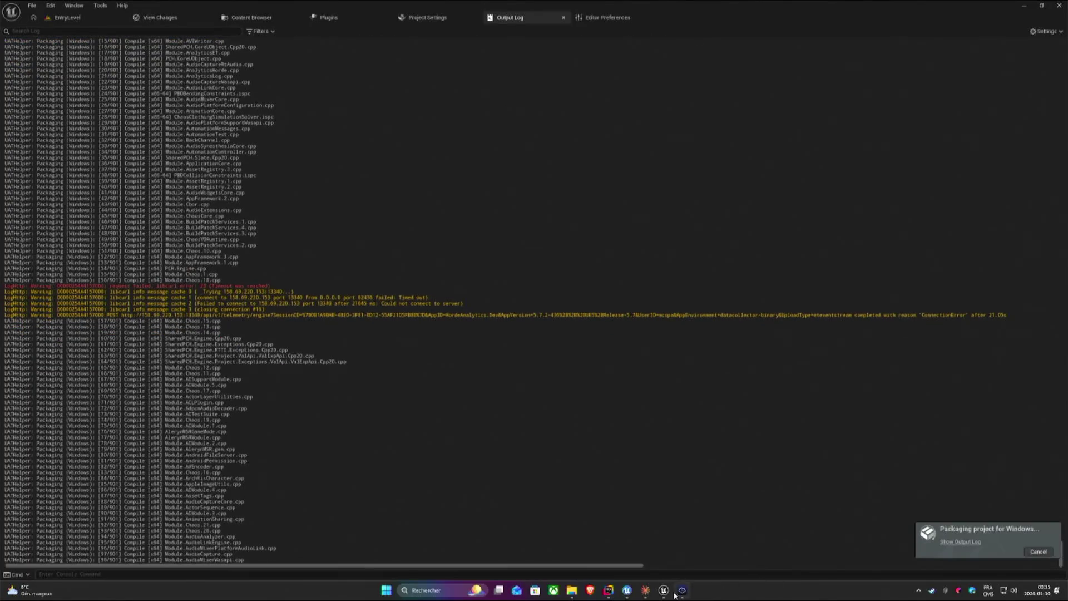
left_click(645, 590)
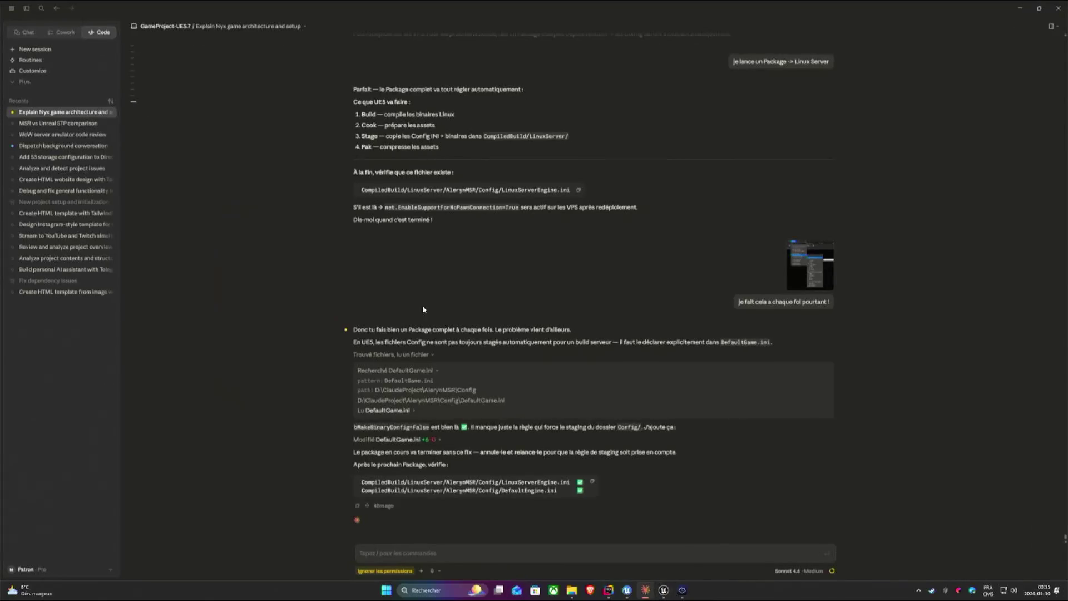
Ask the MSR vs Unreal STP comparison chat how 5.7.4-release differs from the local build and whether to upgrade.
left_click(55, 122)
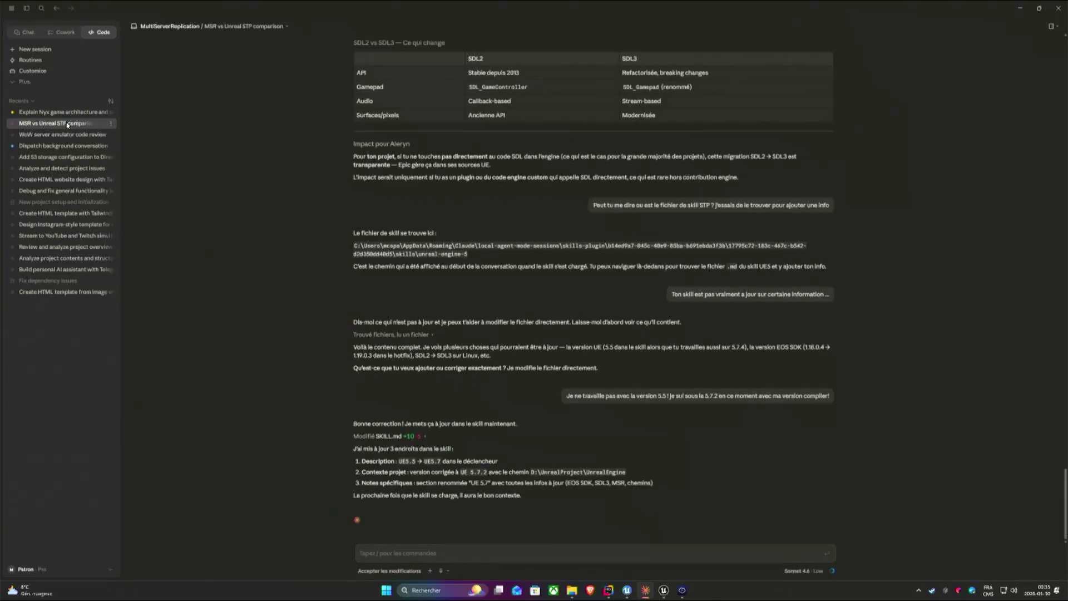
left_click(502, 551)
type("ut tu me dire")
type(" en compar")
key("BackSpace")
key("BackSpace")
type("ent le 2 version d")
type("u")
key("BackSpace")
key("BackSpace")
type("sourc")
type("e sou")
type("rce de unreal")
type(" engine ( 5")
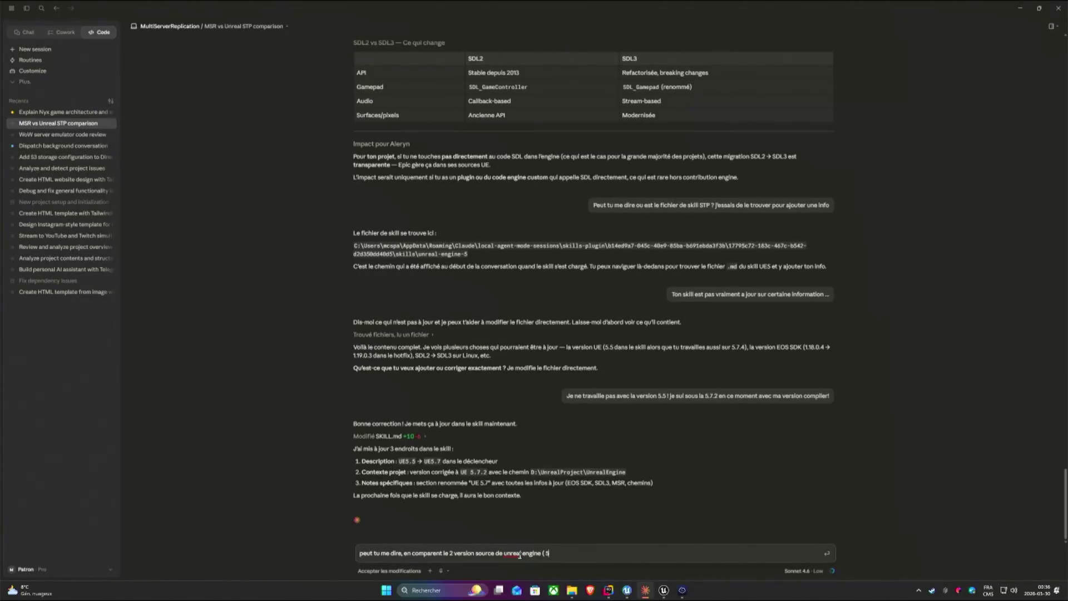
type("70")
type("-rea")
type("leas")
type("e ) et ma version que je di")
type("spose ce qui es")
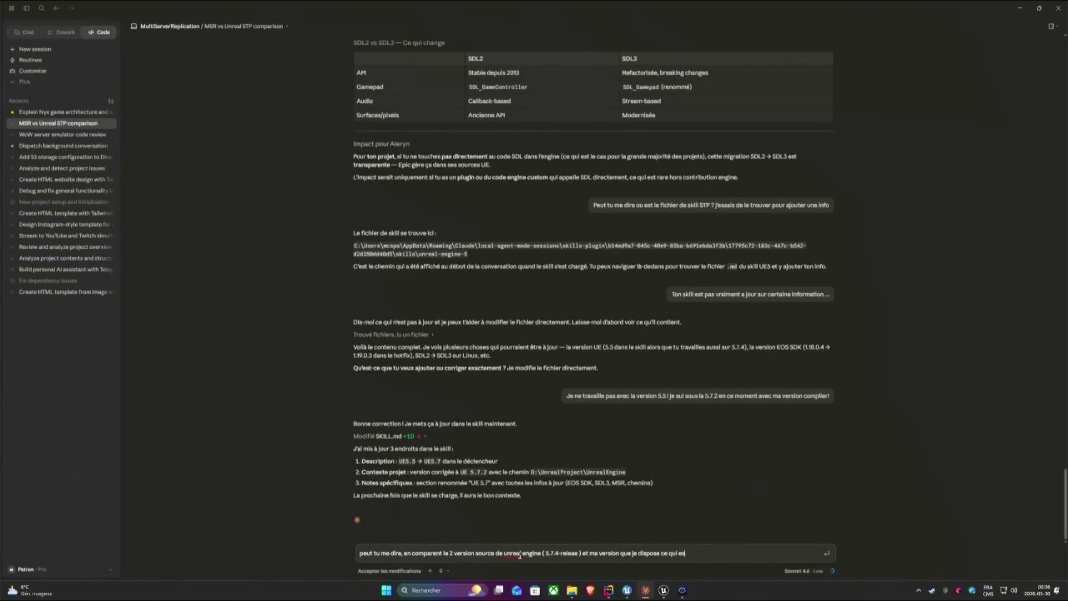
type(" differant?")
key("shift+Return")
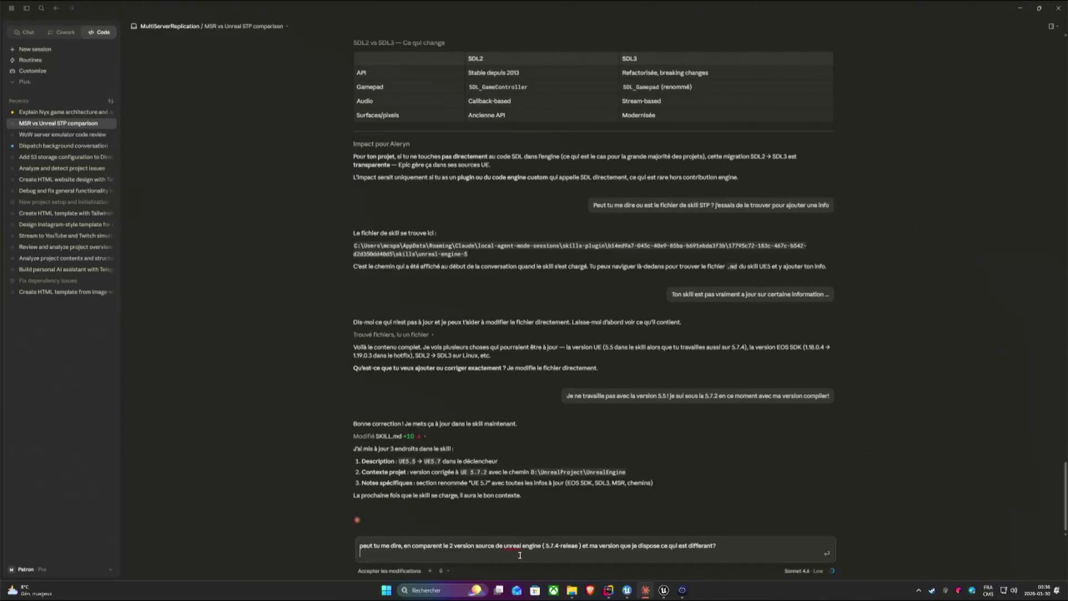
type("Si cela vaux l")
type("a")
key("BackSpace")
key("BackSpace")
key("BackSpace")
key("BackSpace")
key("BackSpace")
key("BackSpace")
type("e deverai u")
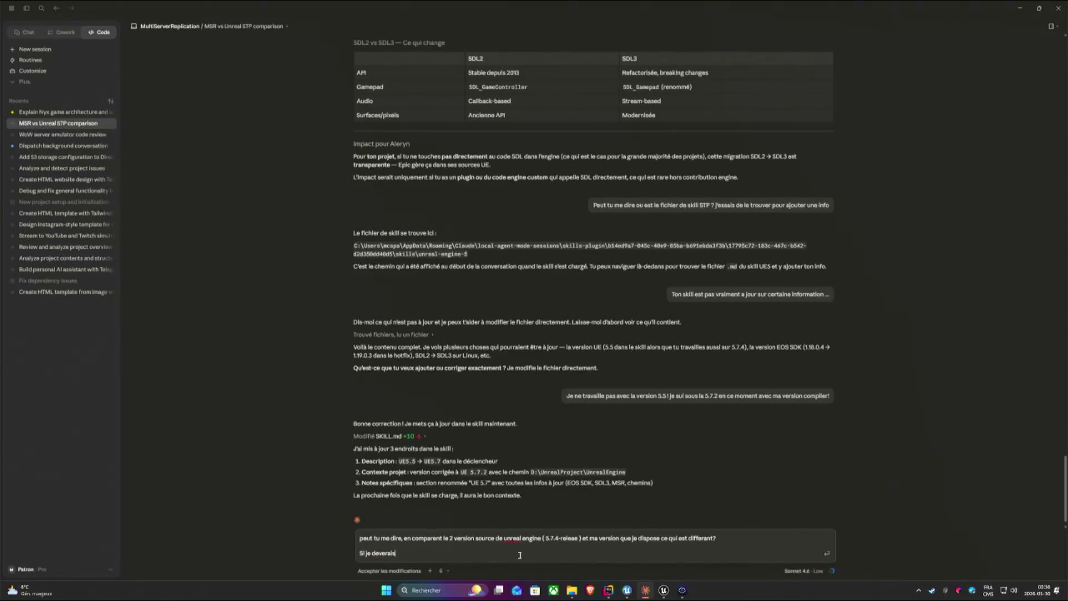
type("upgrade")
type("en utilisant les informations de mon projet que ")
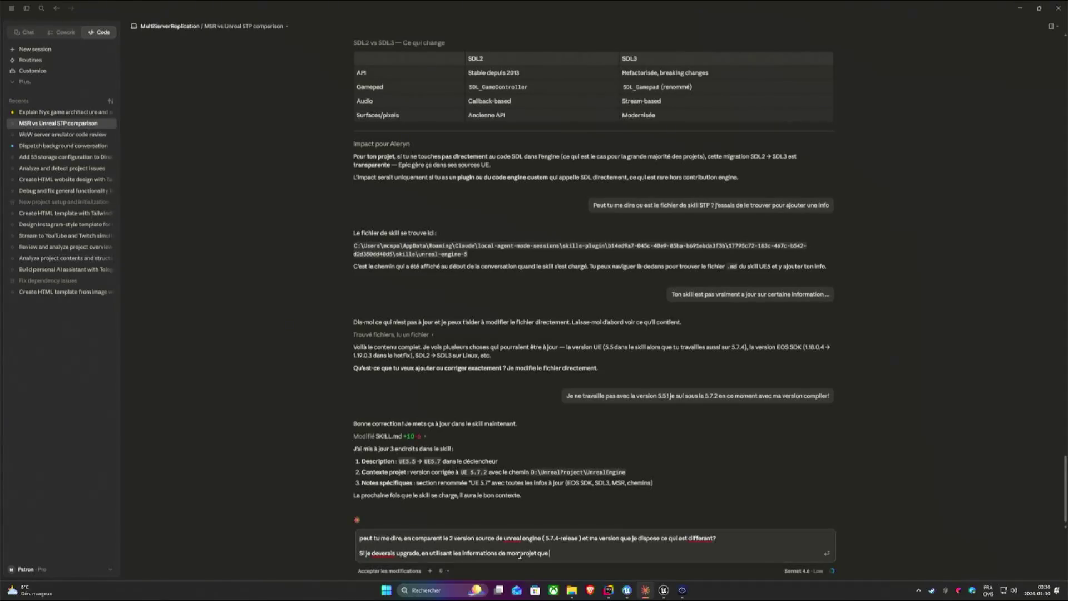
type(" connai avec")
key("BackSpace")
key("BackSpace")
key("BackSpace")
type("s avec nos di")
type("scusion")
key("Return")
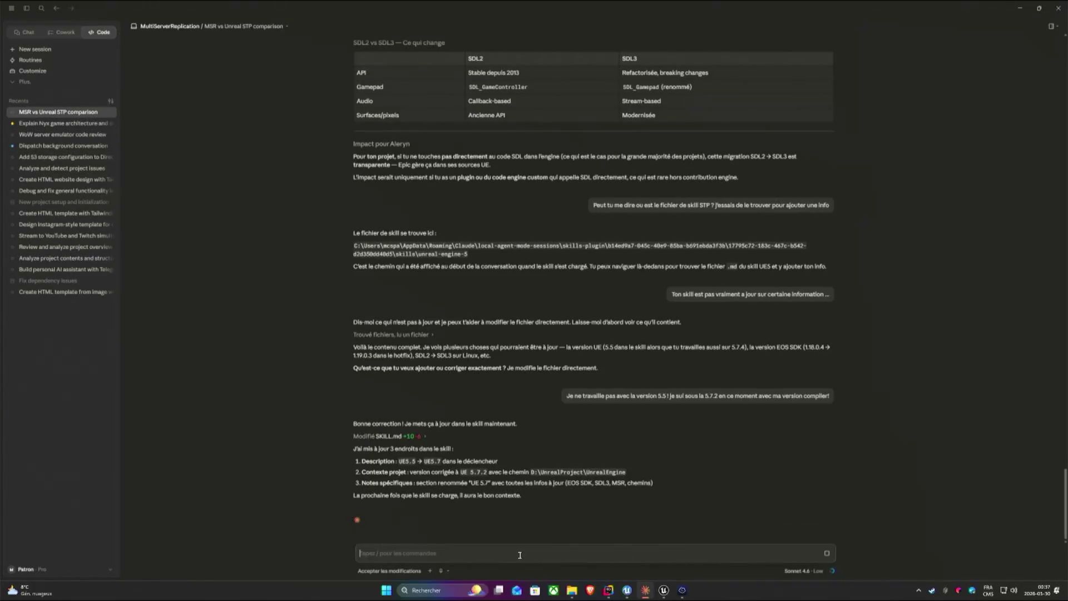
left_click(644, 591)
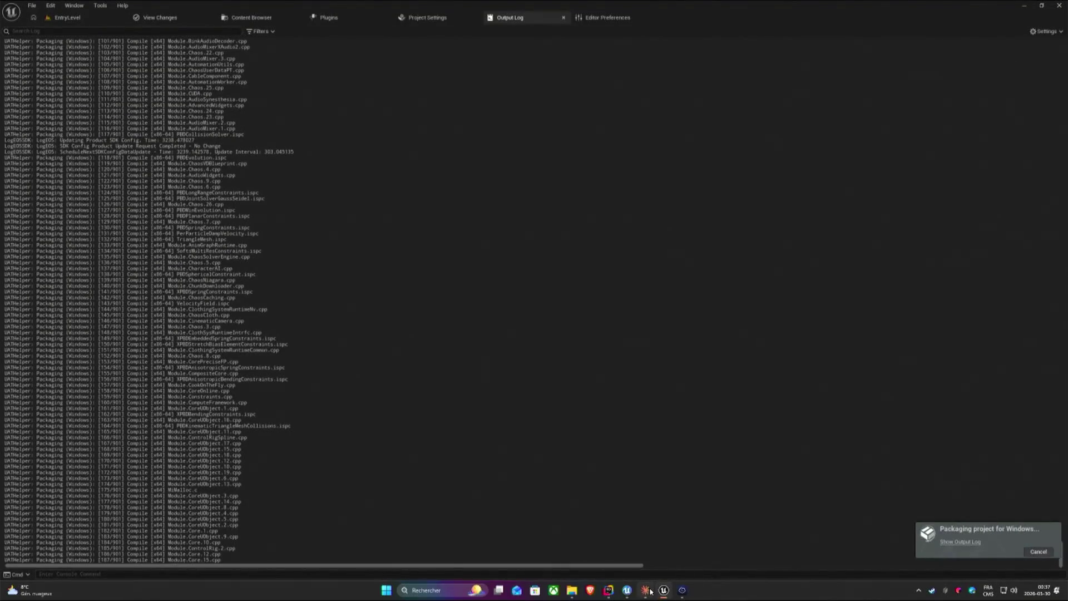
mouse_move(645, 590)
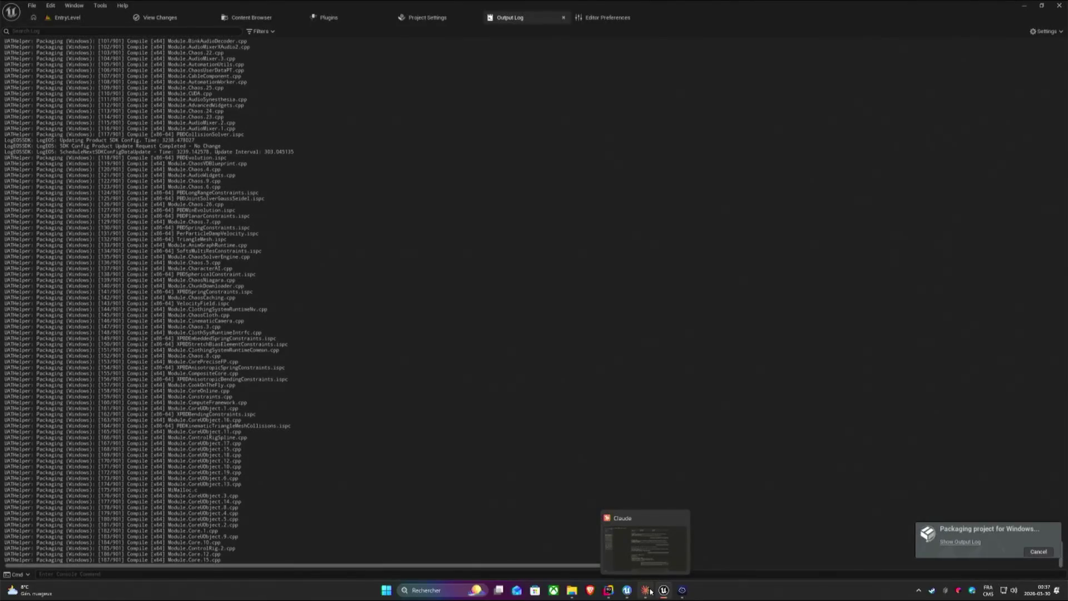
Allow Claude's PowerShell engine-version check, then return to the Unreal packaging log.
left_click(646, 591)
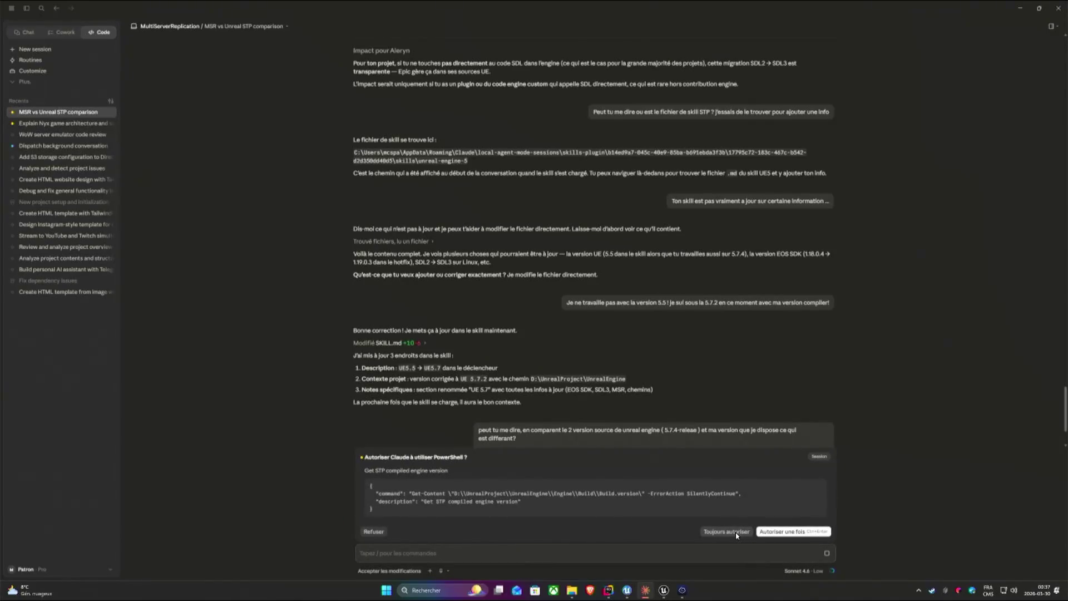
left_click(726, 531)
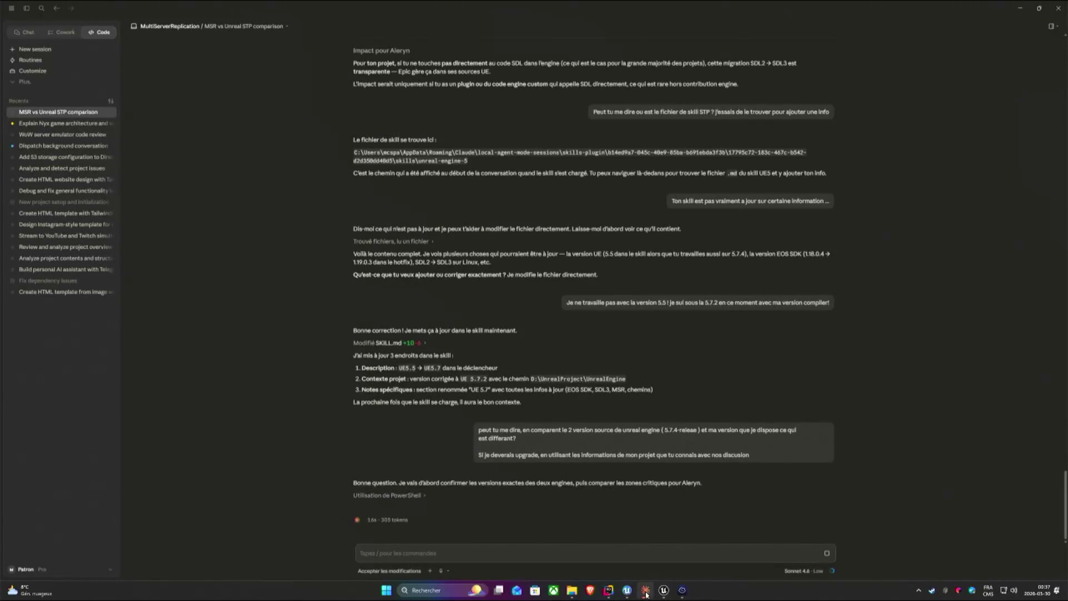
left_click(645, 590)
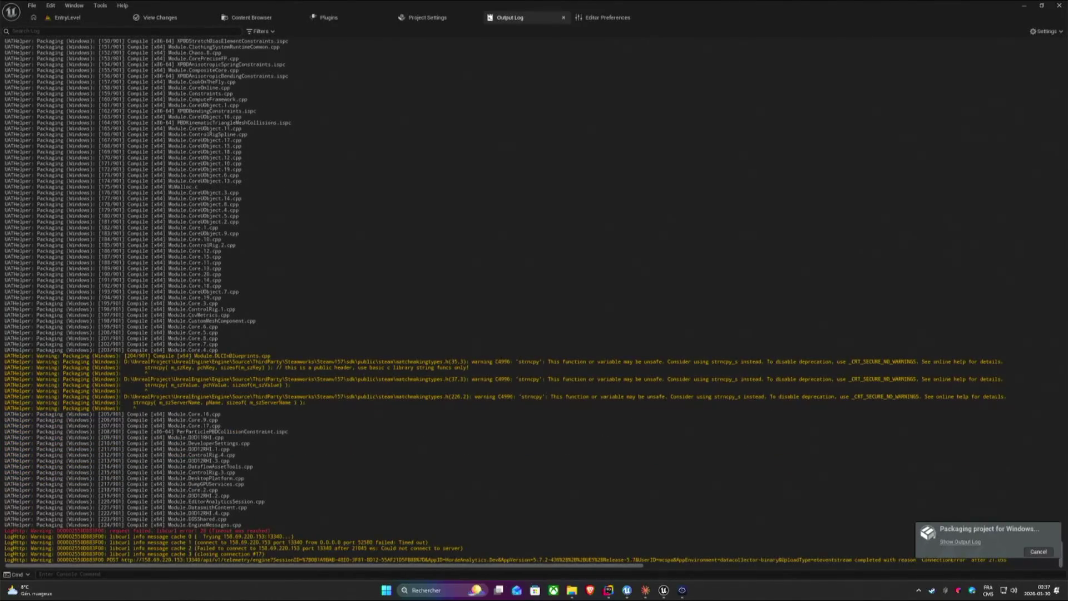
mouse_move(309, 381)
left_mouse_down()
mouse_move(73, 370)
mouse_move(224, 334)
left_mouse_up()
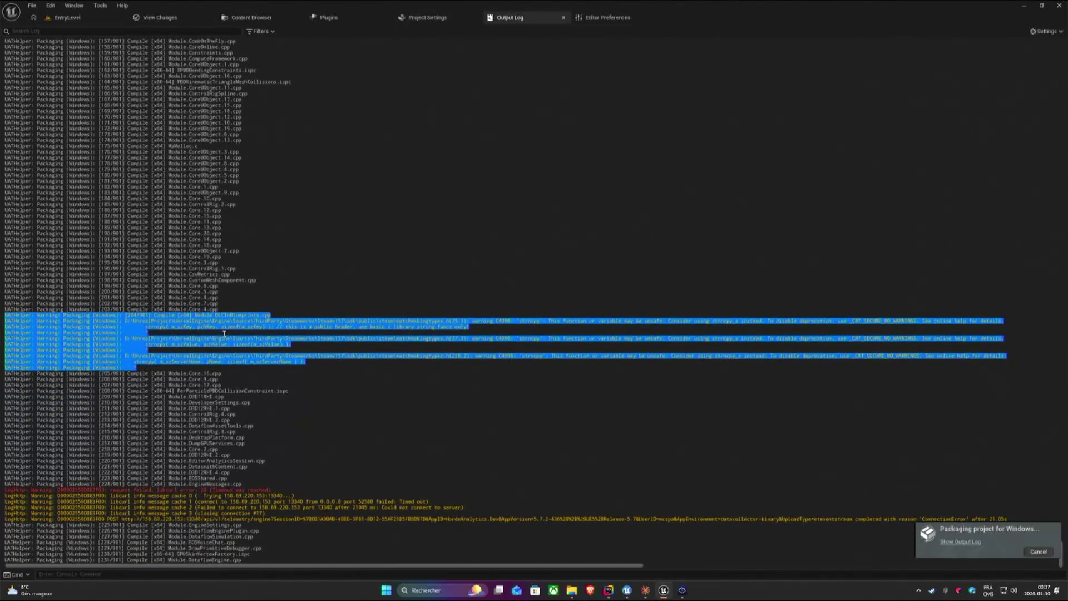
Approve the comparison command and send the plugin fix request with pasted UAT warnings.
key("alt+Tab")
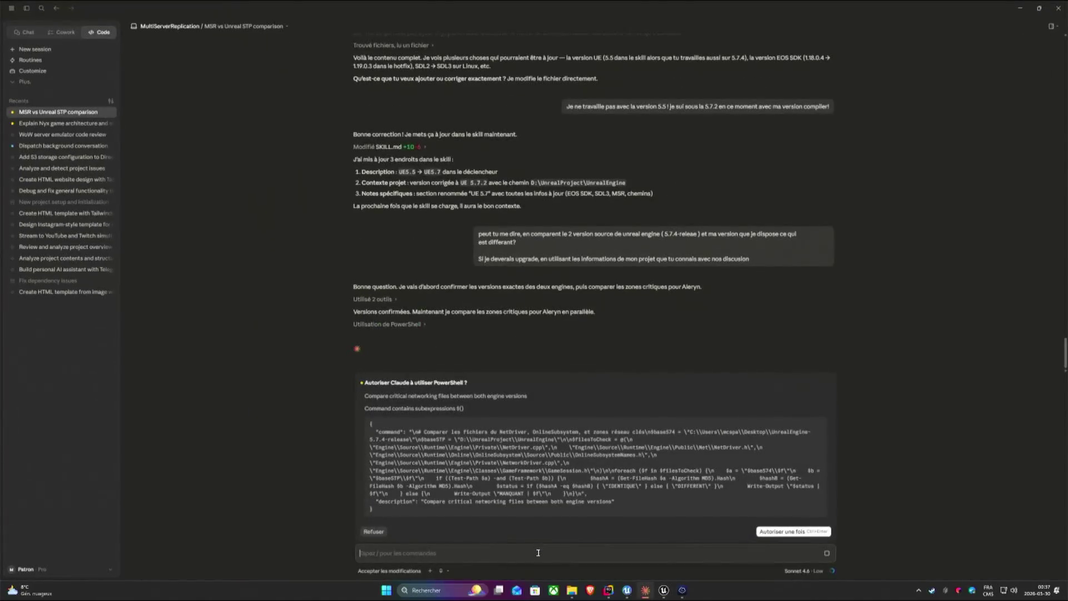
left_click(782, 532)
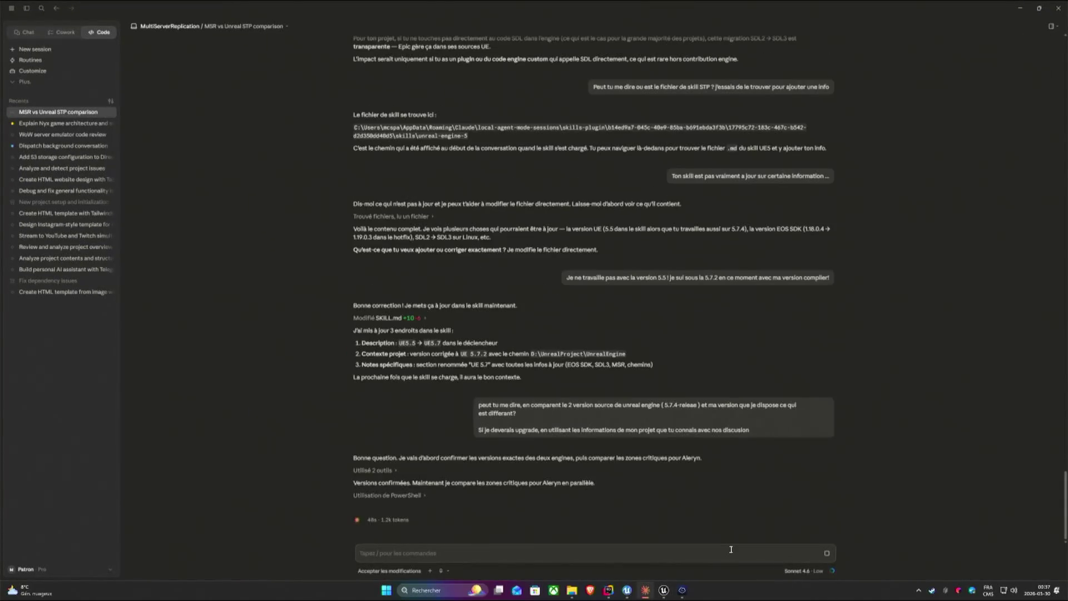
type("j'aimerais")
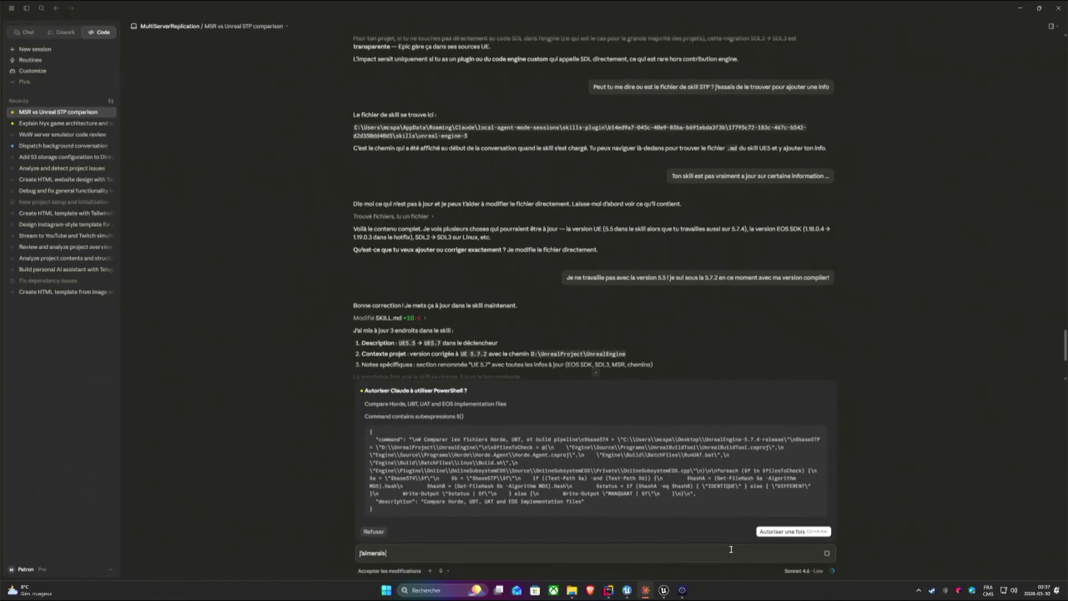
type(" aussi que tu fix mon plugins =>")
key("ctrl+v")
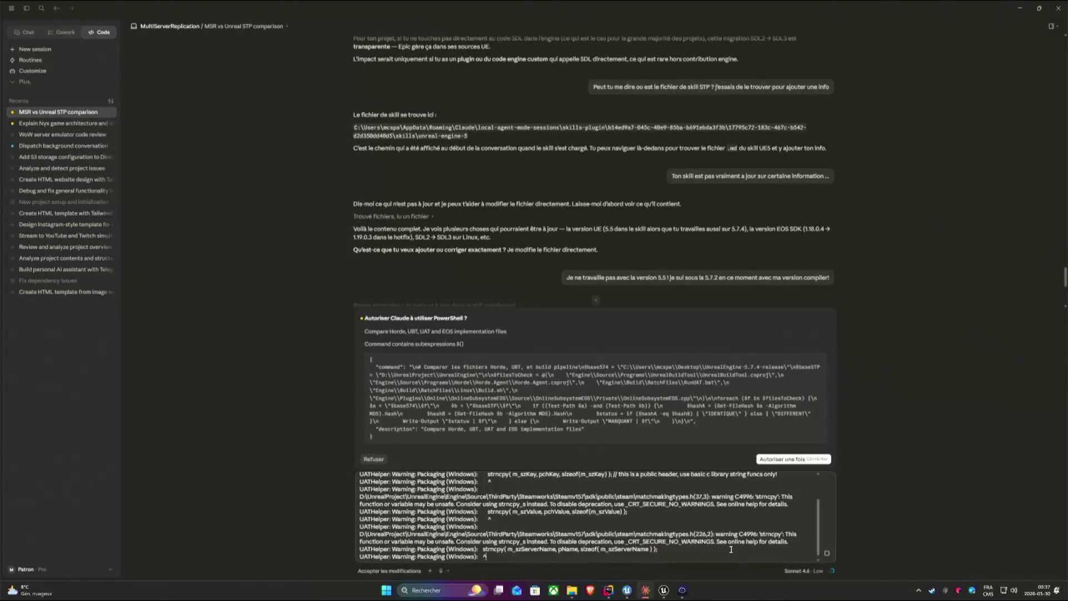
key("Return")
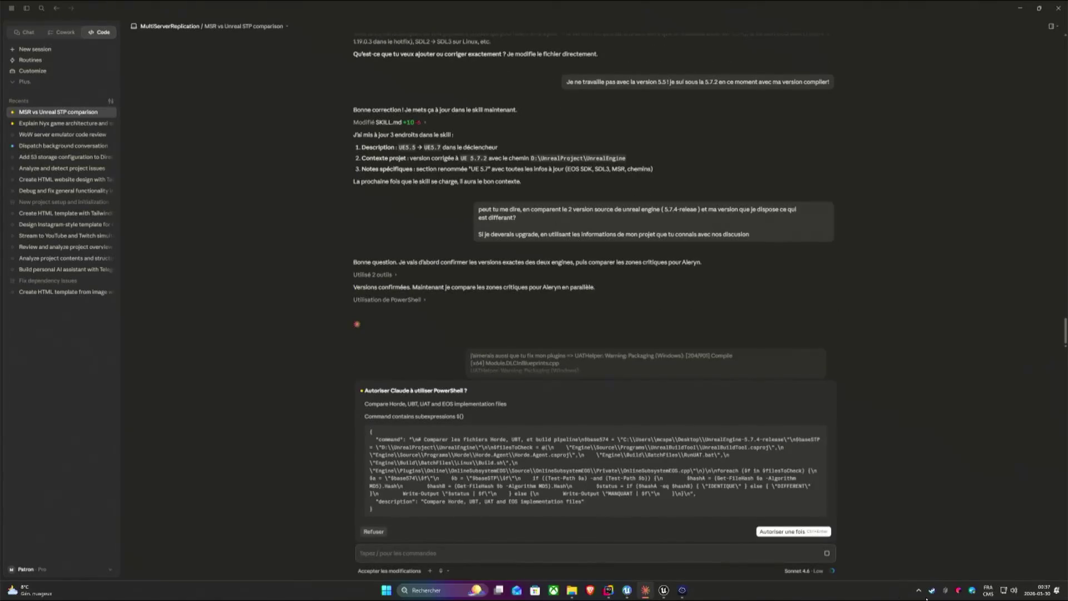
Approve the Horde/UBT/EOS and Linux server comparisons, then bring up Rider.
left_click(793, 531)
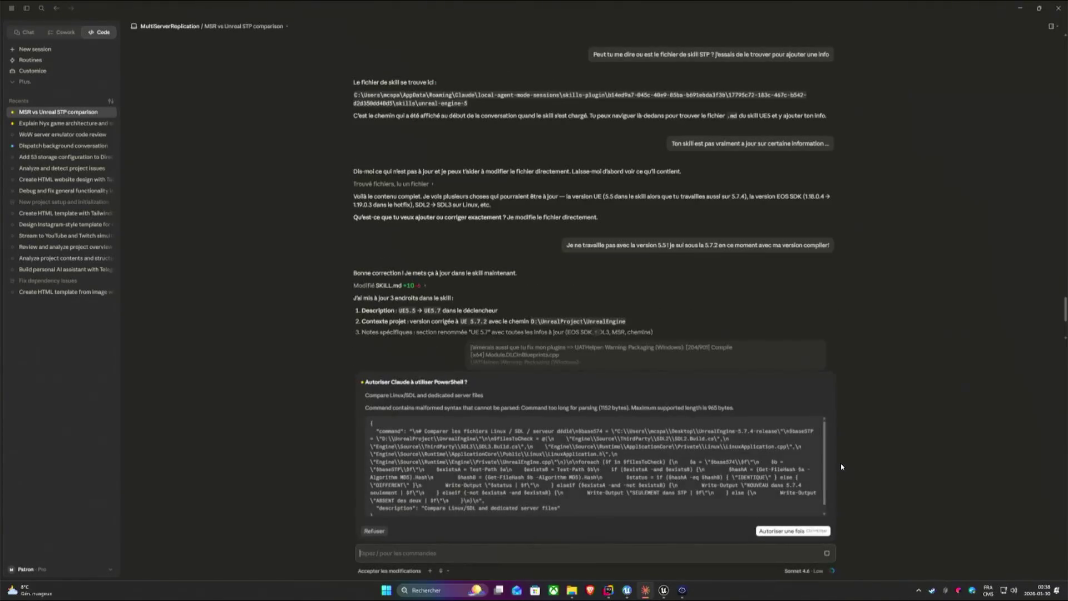
left_click(791, 530)
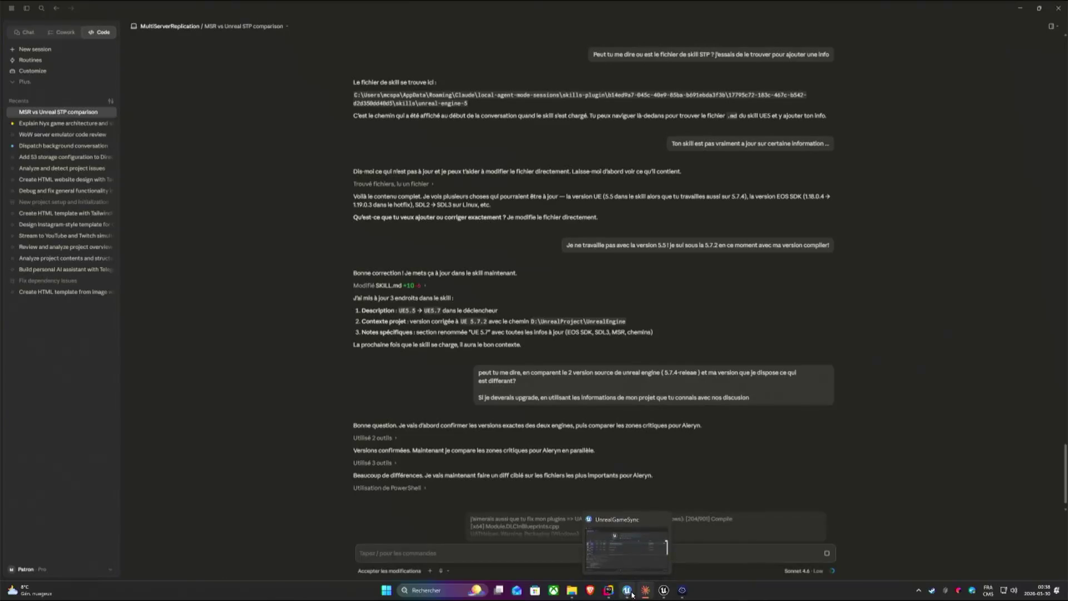
left_click(610, 590)
left_click(662, 590)
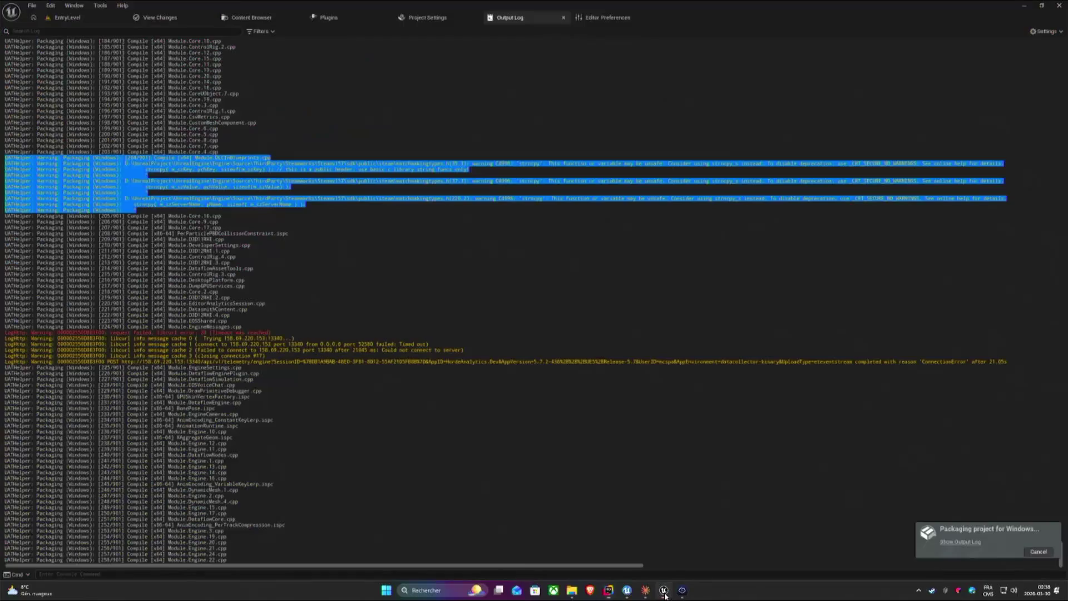
left_click(609, 589)
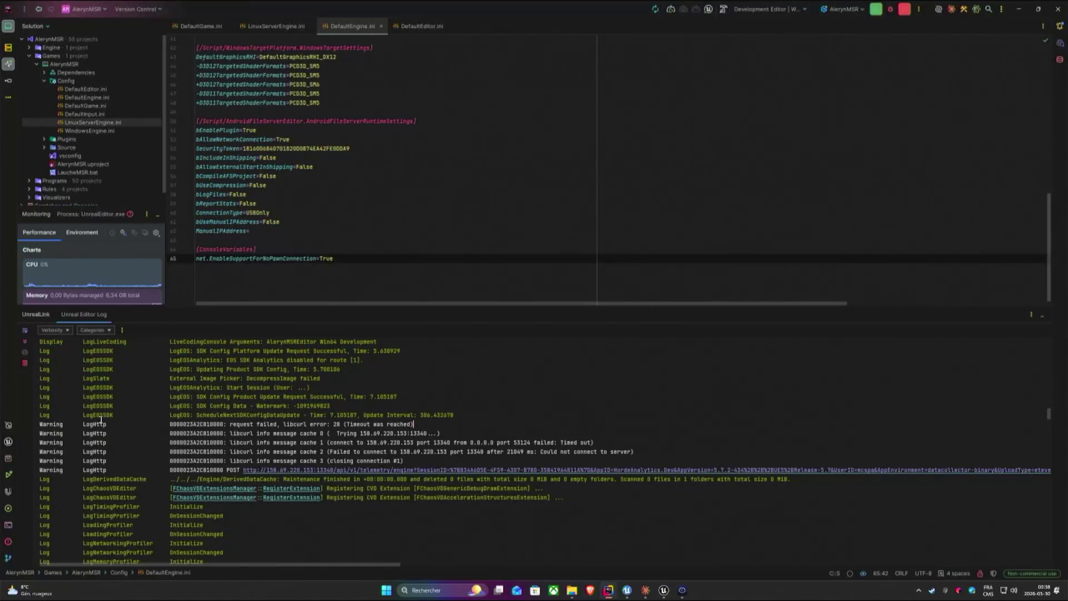
left_click(9, 474)
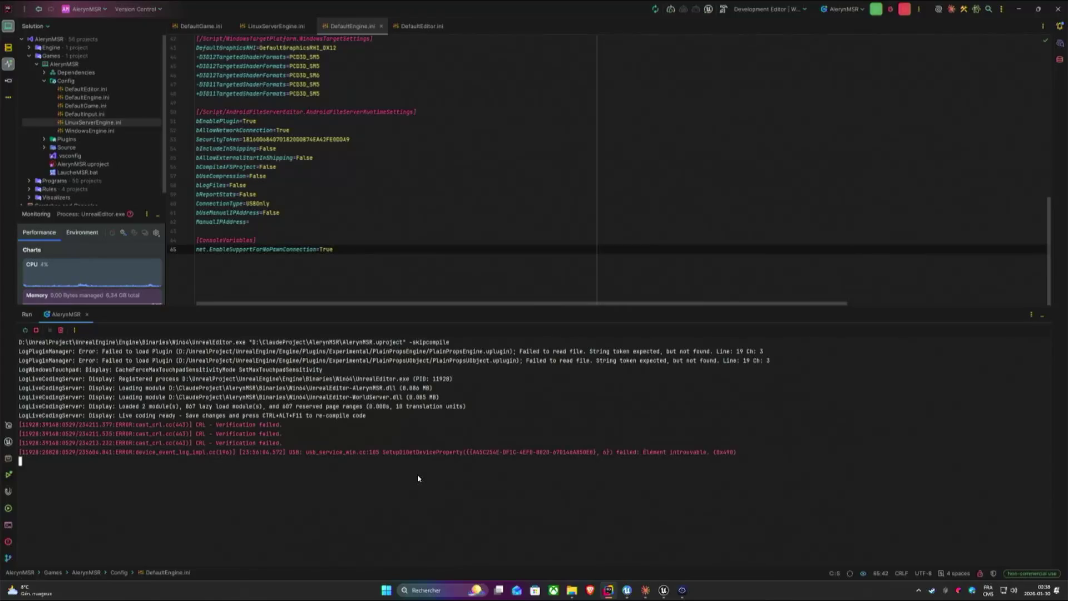
left_click(8, 441)
scroll(584, 458, "up", 5)
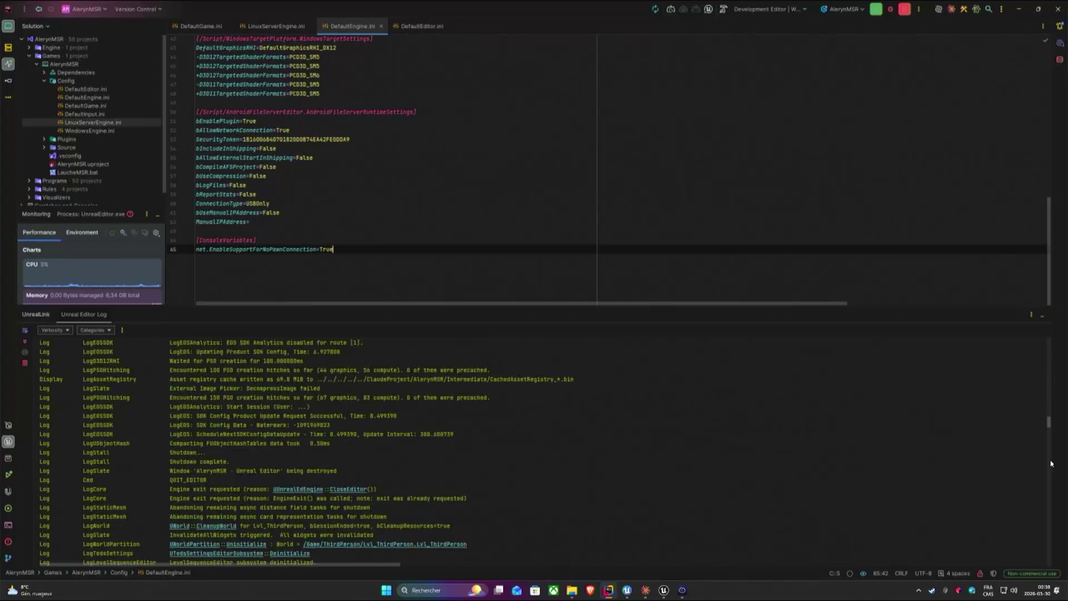
left_click_drag(1049, 429, 1050, 559)
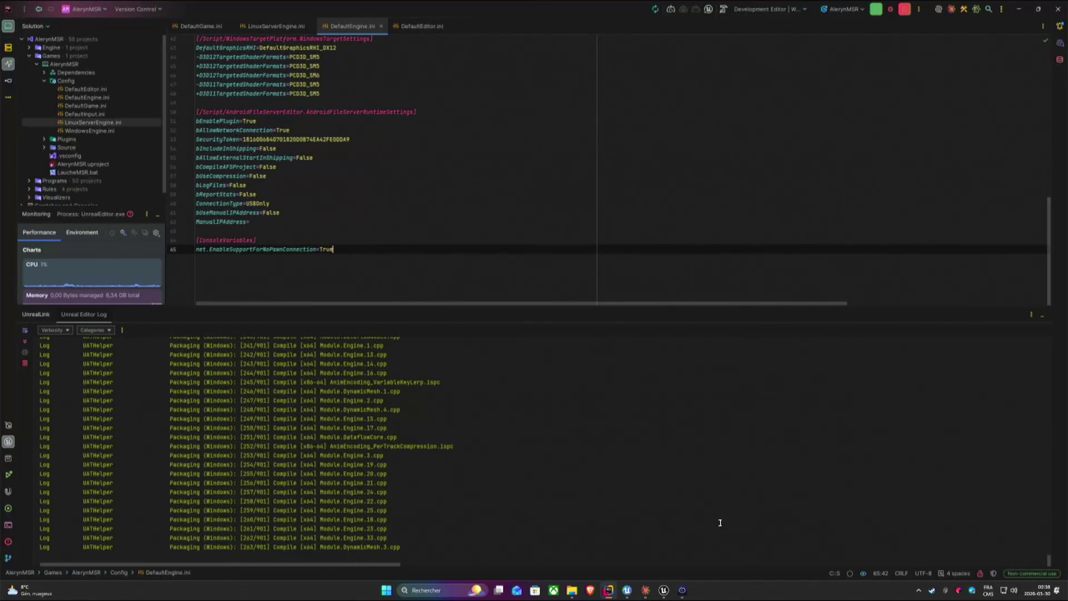
mouse_move(663, 591)
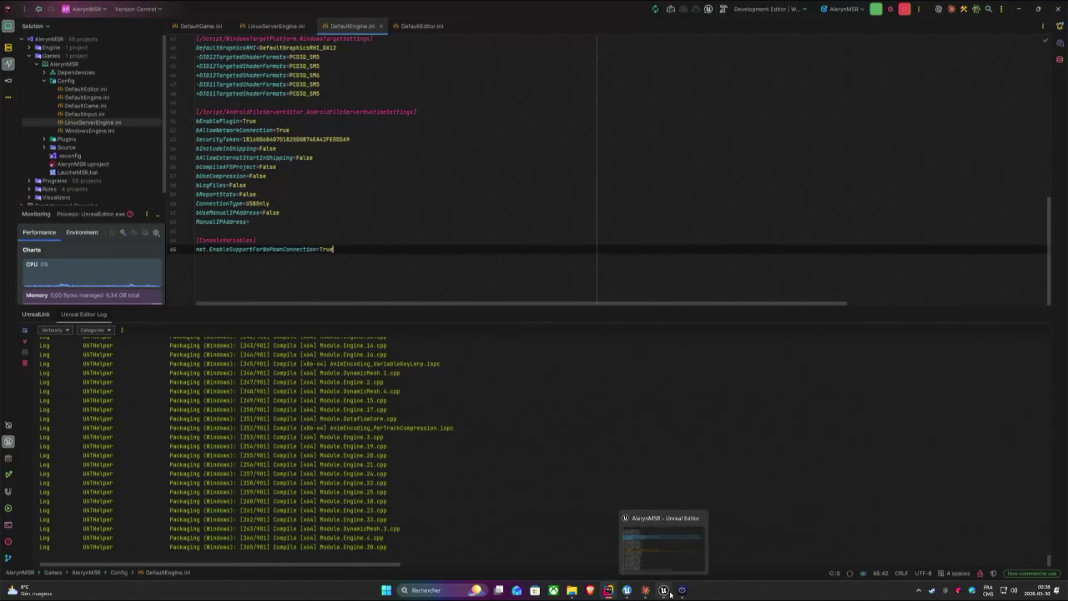
left_click(663, 590)
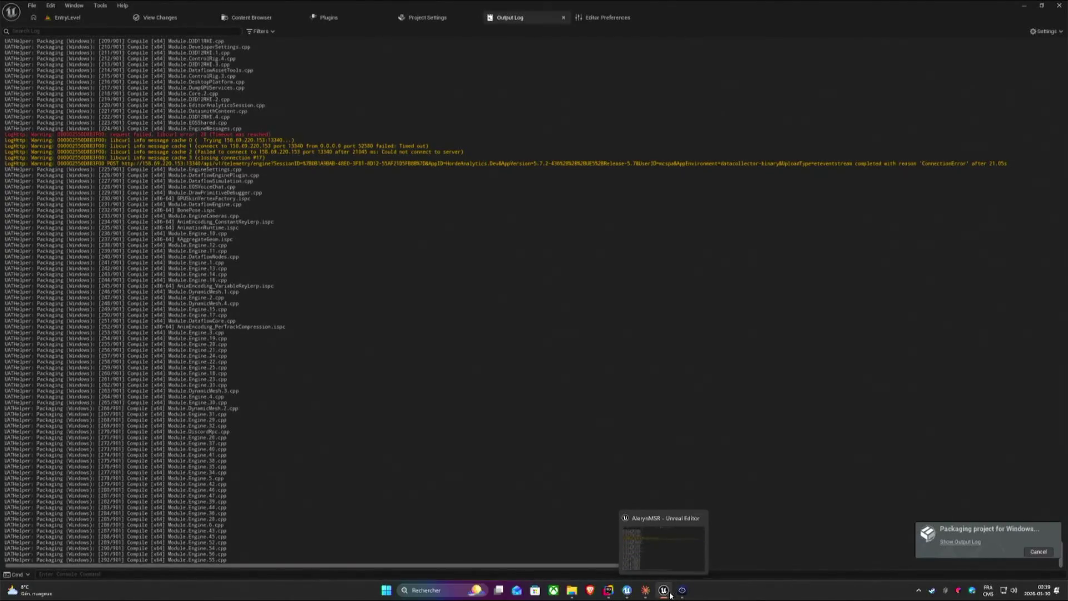
Return to the Claude conversation from the packaging log.
left_click(646, 590)
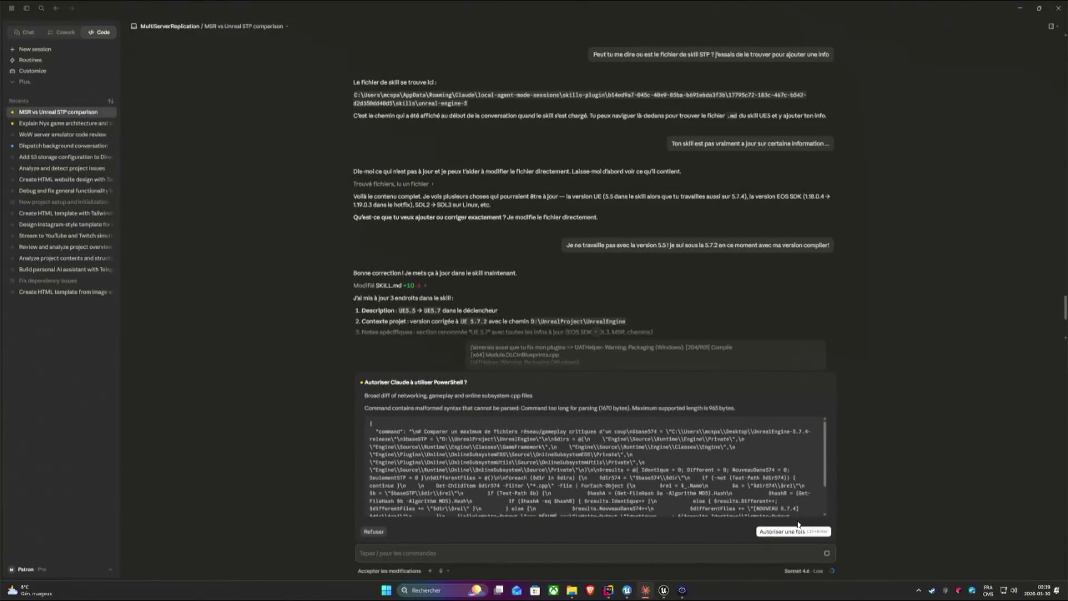
Approve the networking and gameplay diff and shrink Claude's window over the Unreal log.
left_click(792, 531)
scroll(842, 474, "down", 1)
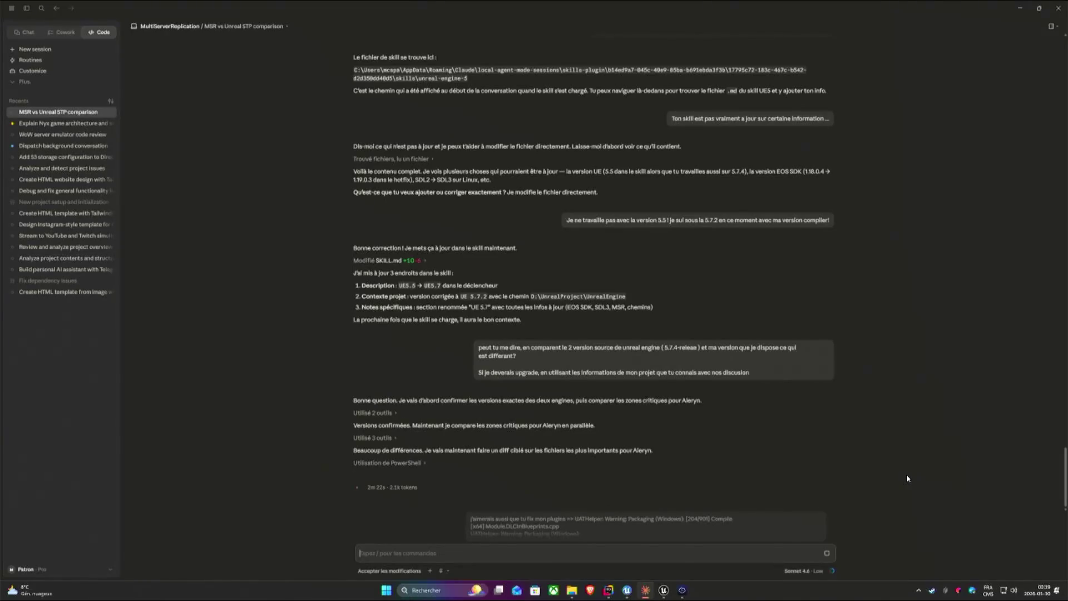
double_click(656, 9)
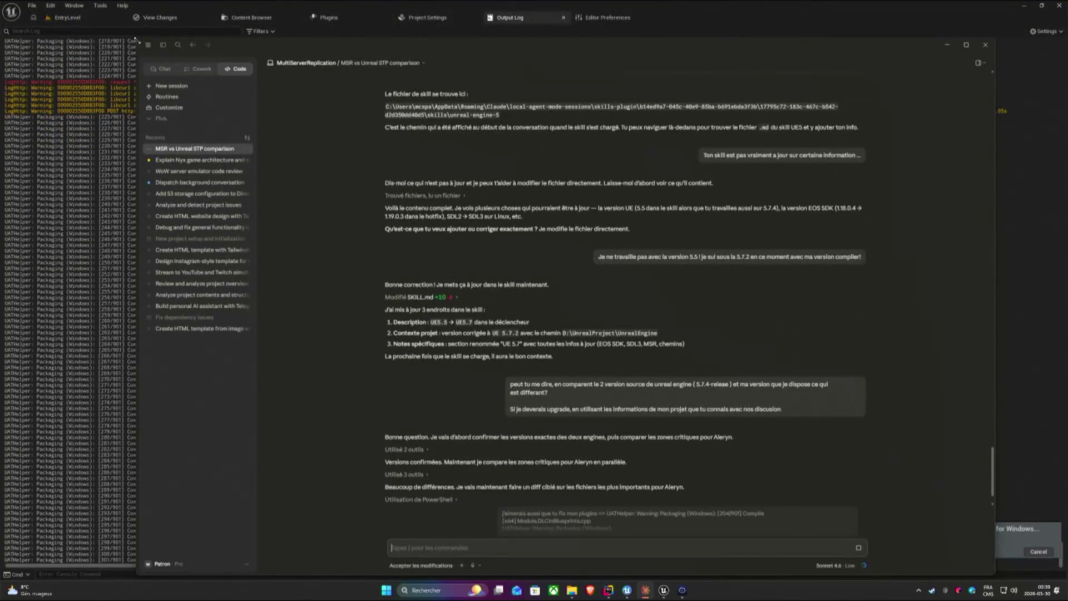
left_click_drag(143, 40, 407, 232)
left_click_drag(661, 240, 693, 131)
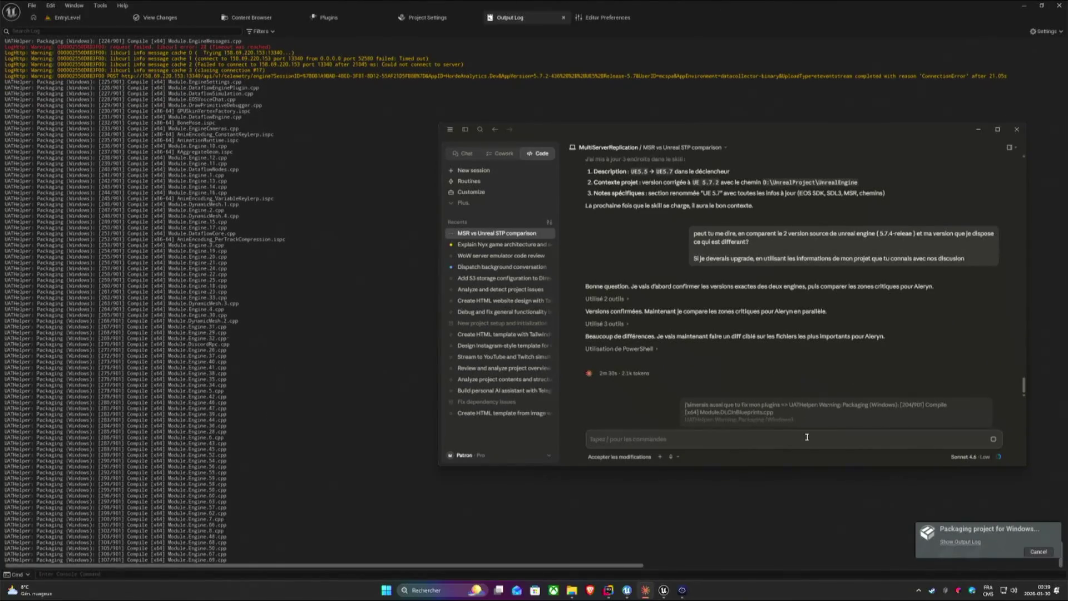
Set effort to Medium, hide the sessions list and approve the GAS comparison and header search.
left_click(983, 458)
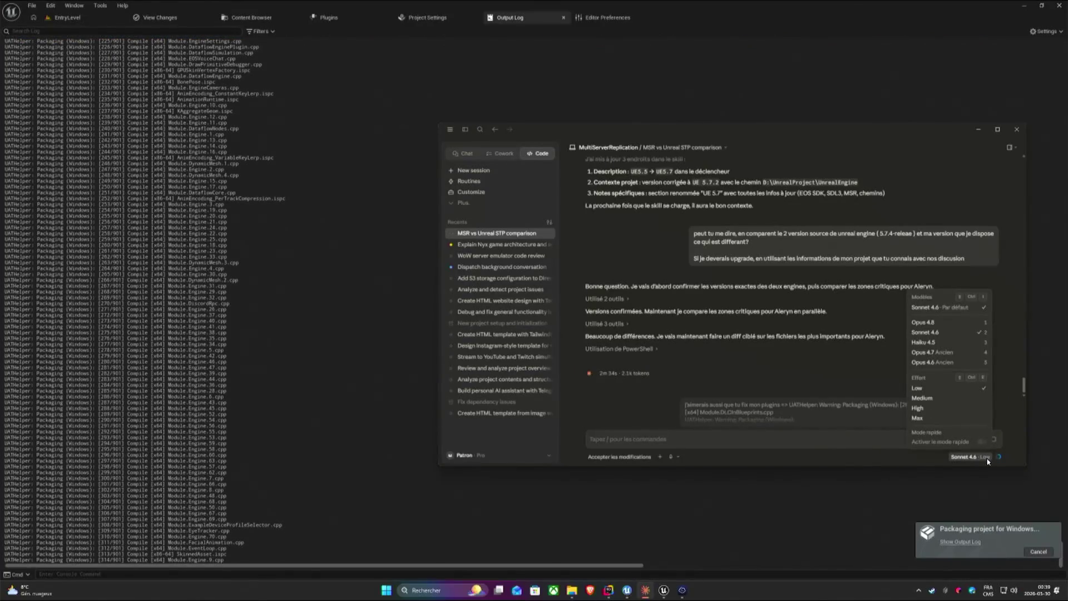
left_click(931, 400)
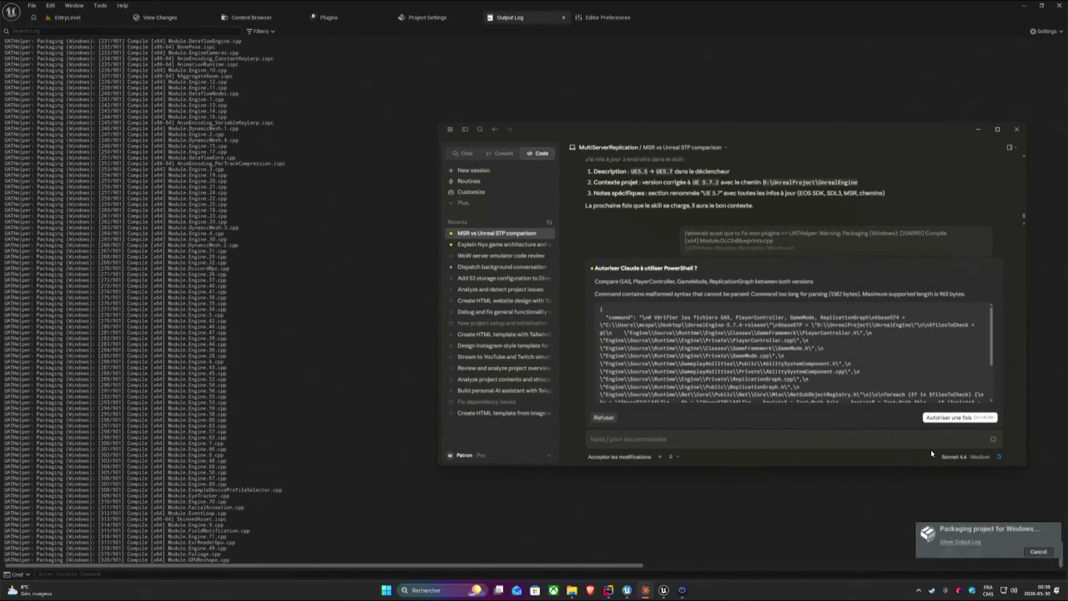
left_click(948, 419)
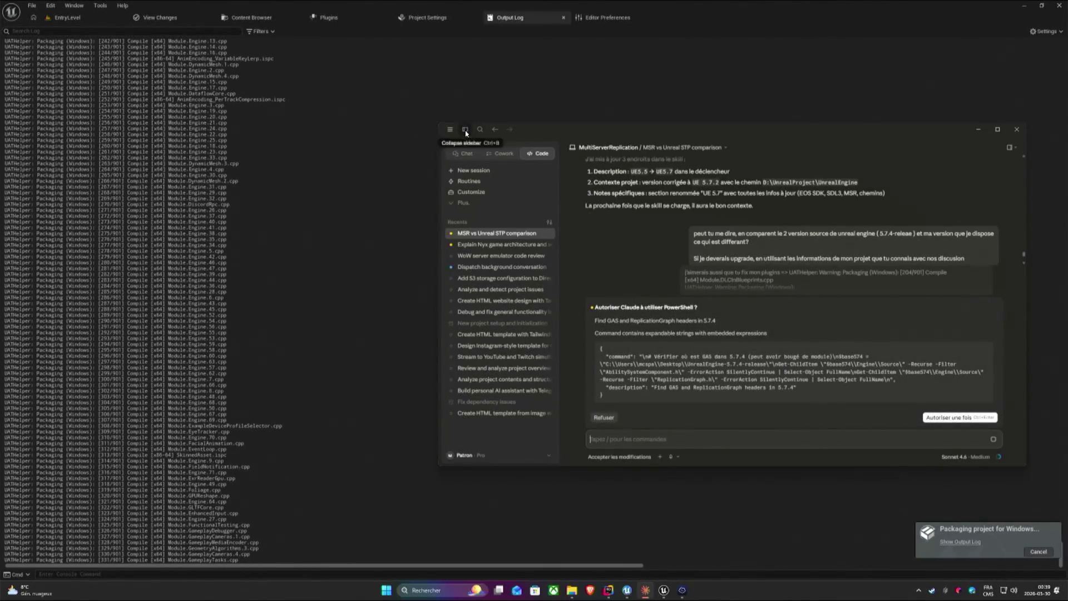
left_click(449, 129)
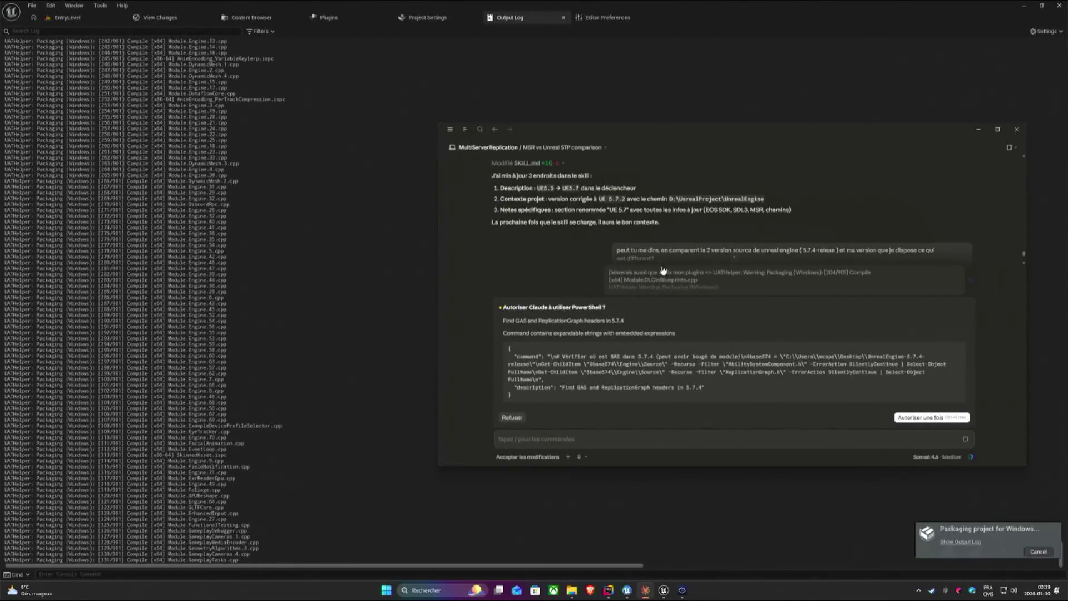
left_click(924, 418)
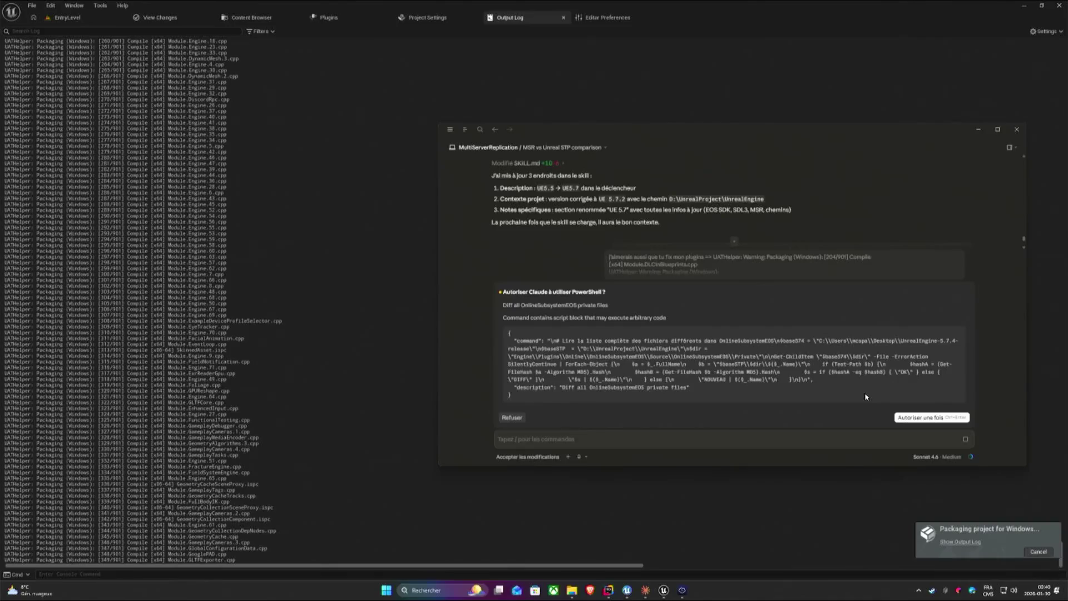
Approve the OnlineSubsystemEOS diff and switch Claude's mode to Ignorer les permissions, confirming the bypass.
left_click(931, 417)
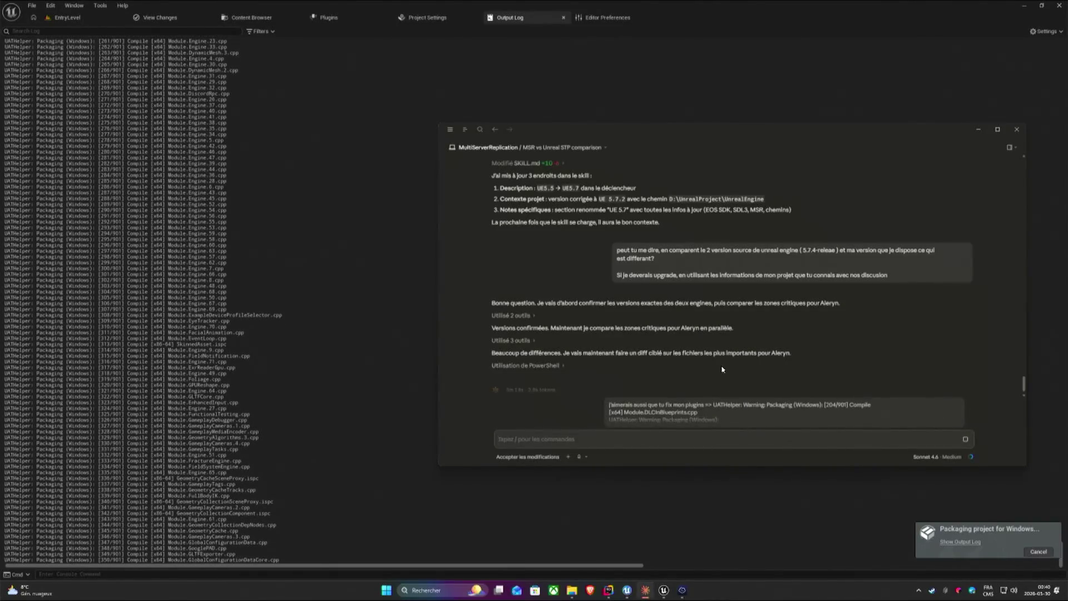
left_click(534, 457)
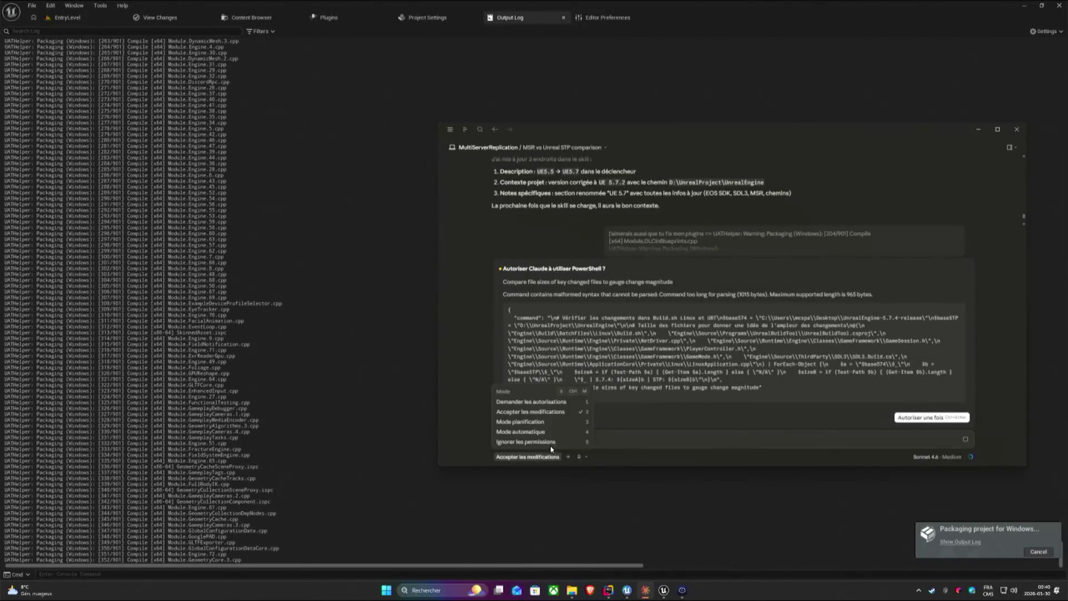
left_click(526, 442)
left_click(786, 334)
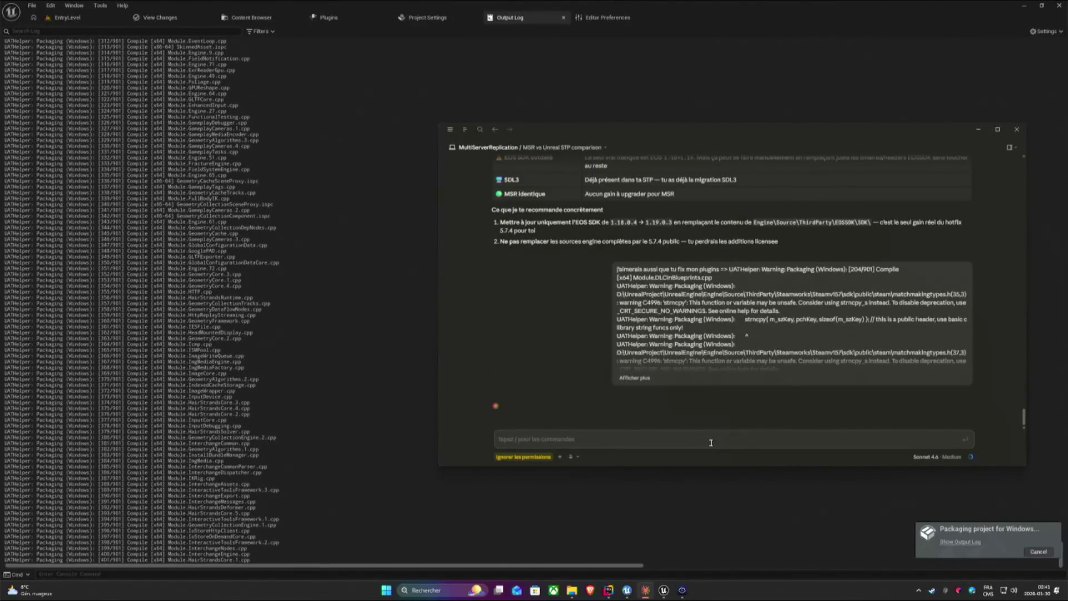
scroll(717, 423, "up", 5)
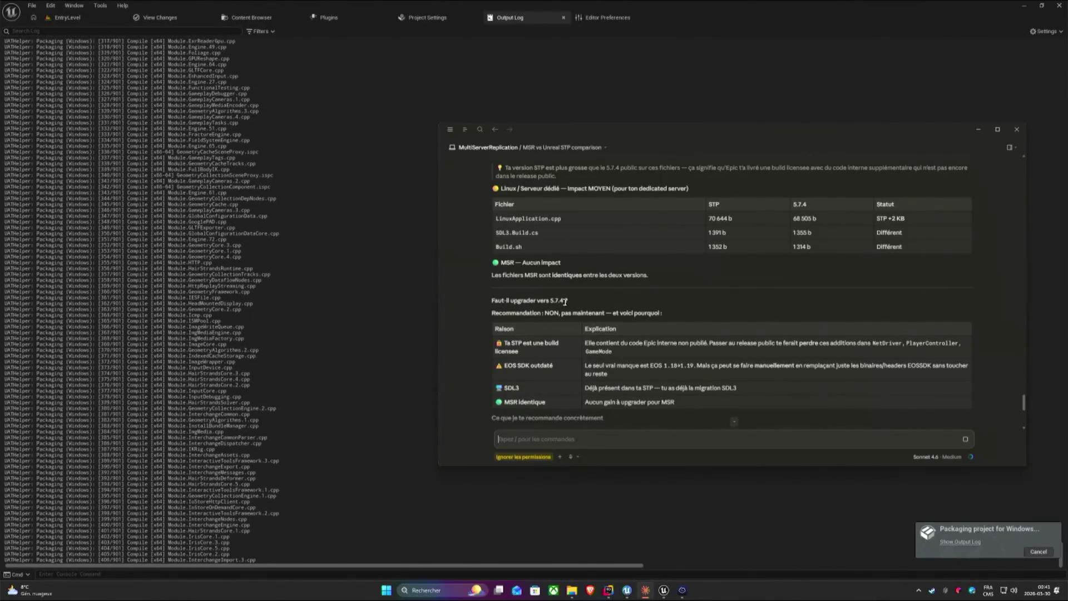
left_click_drag(527, 314, 663, 314)
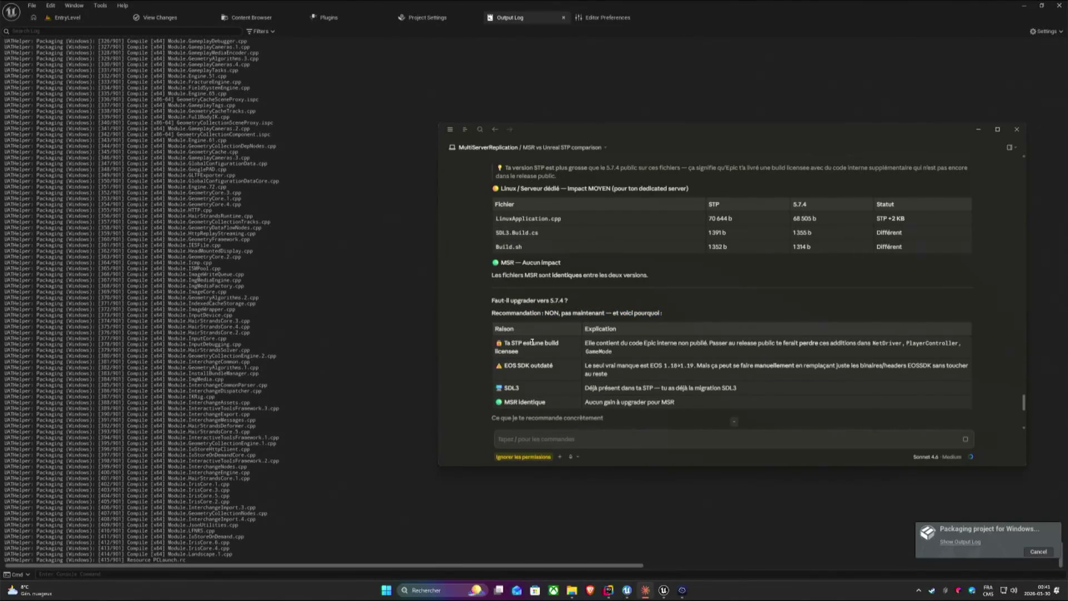
left_click_drag(596, 343, 956, 343)
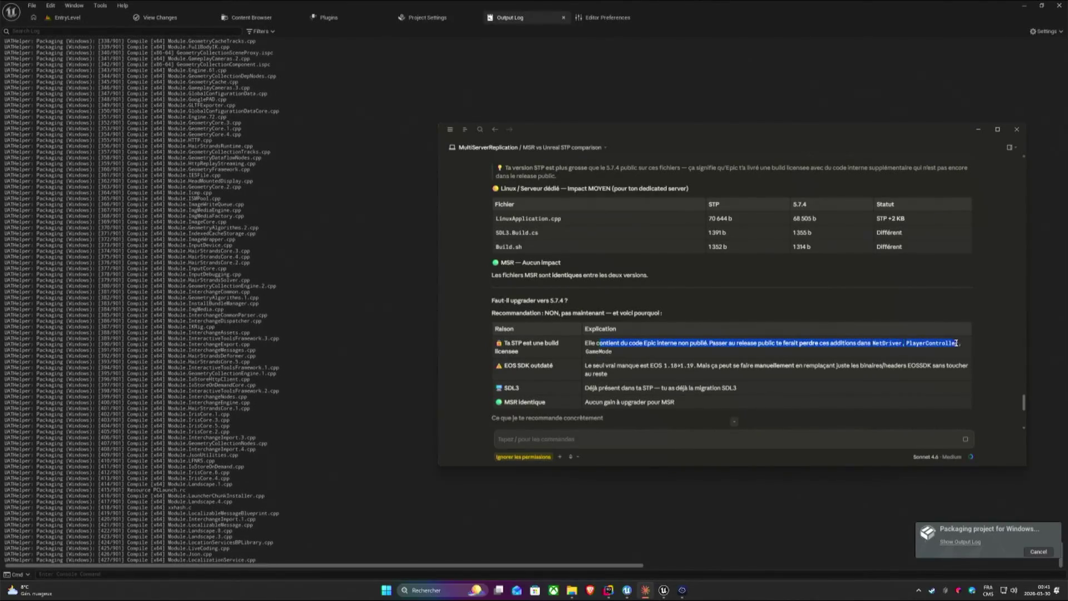
left_click(618, 377)
left_click_drag(515, 365, 961, 367)
left_click(964, 367)
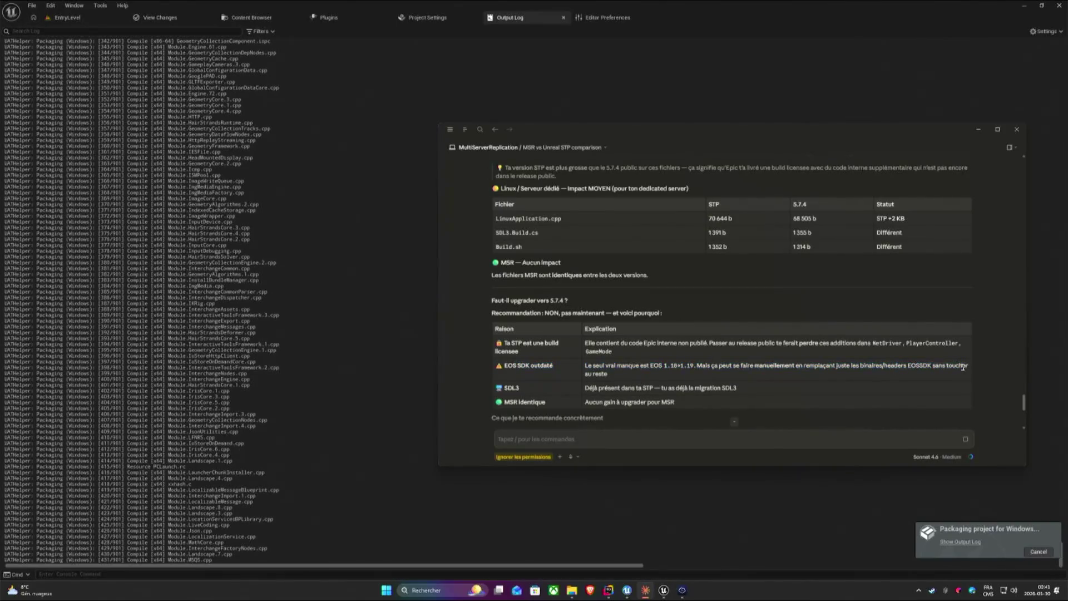
scroll(614, 383, "down", 2)
scroll(584, 359, "down", 2)
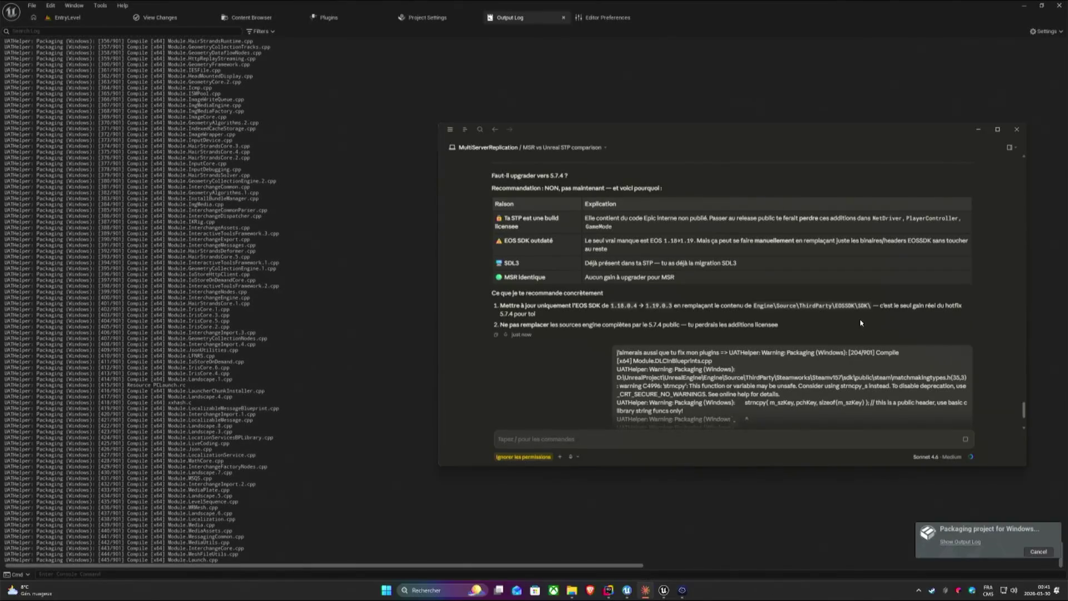
left_click_drag(534, 324, 792, 332)
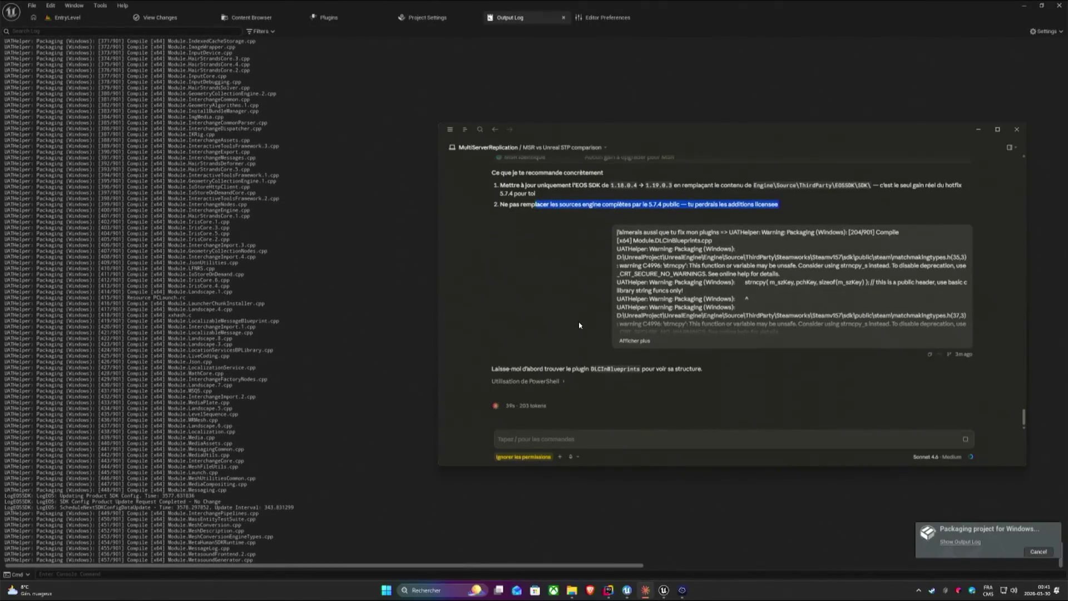
left_click(675, 436)
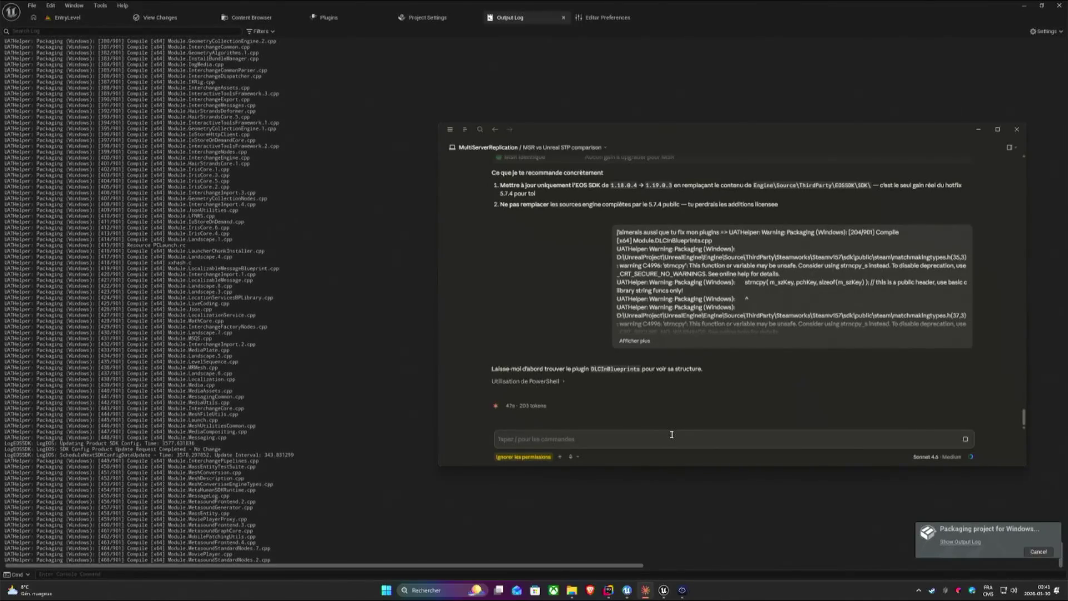
type("est")
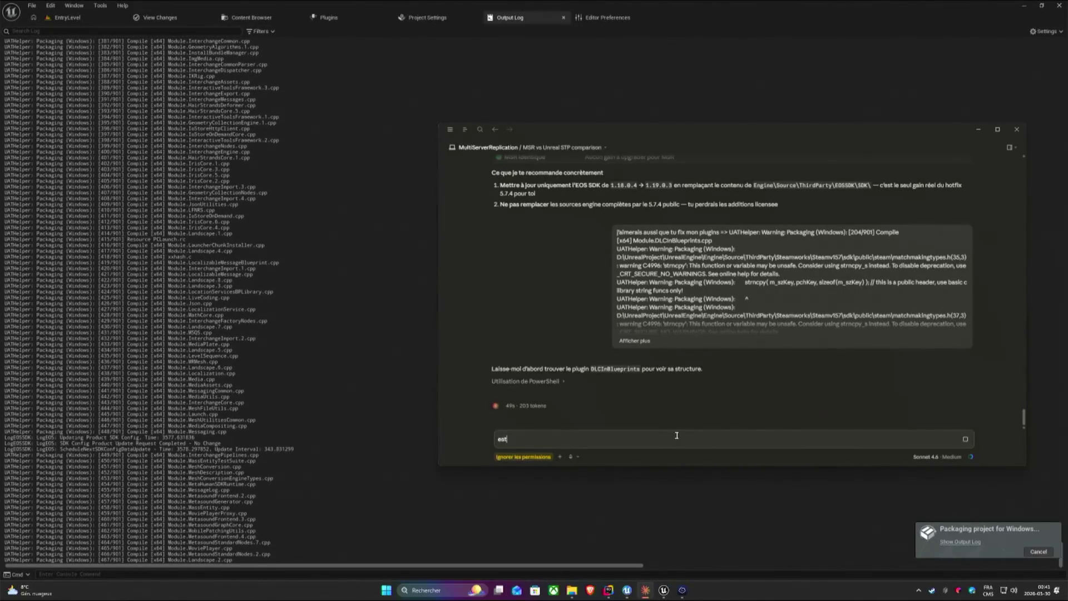
type(" ce que le DK")
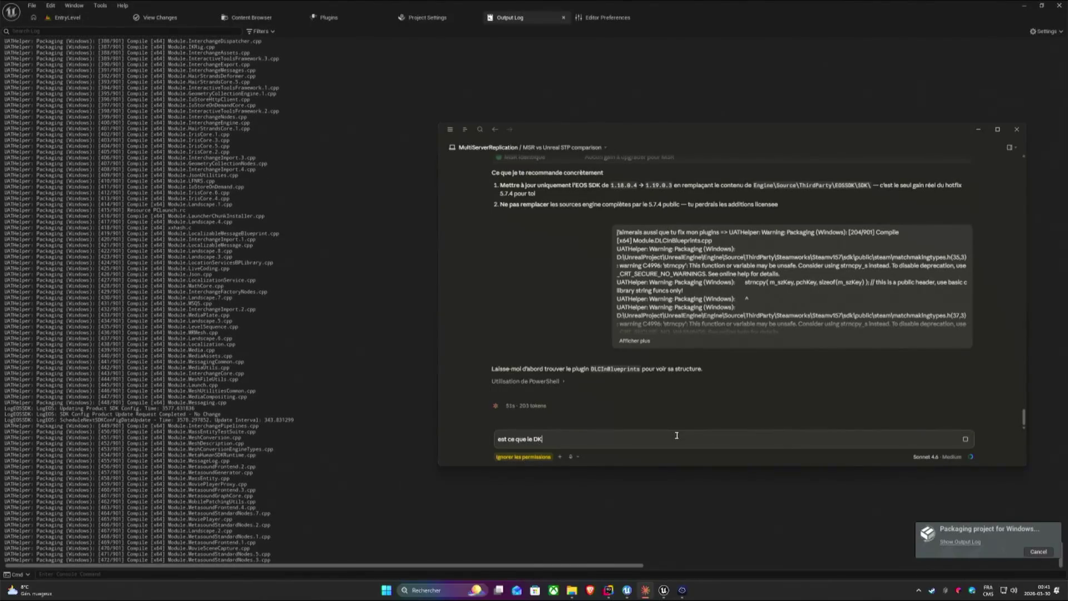
Delete the entire drafted EOS SDK question and bring the Unreal packaging log forward.
key("BackSpace")
key("BackSpace")
type("SDK")
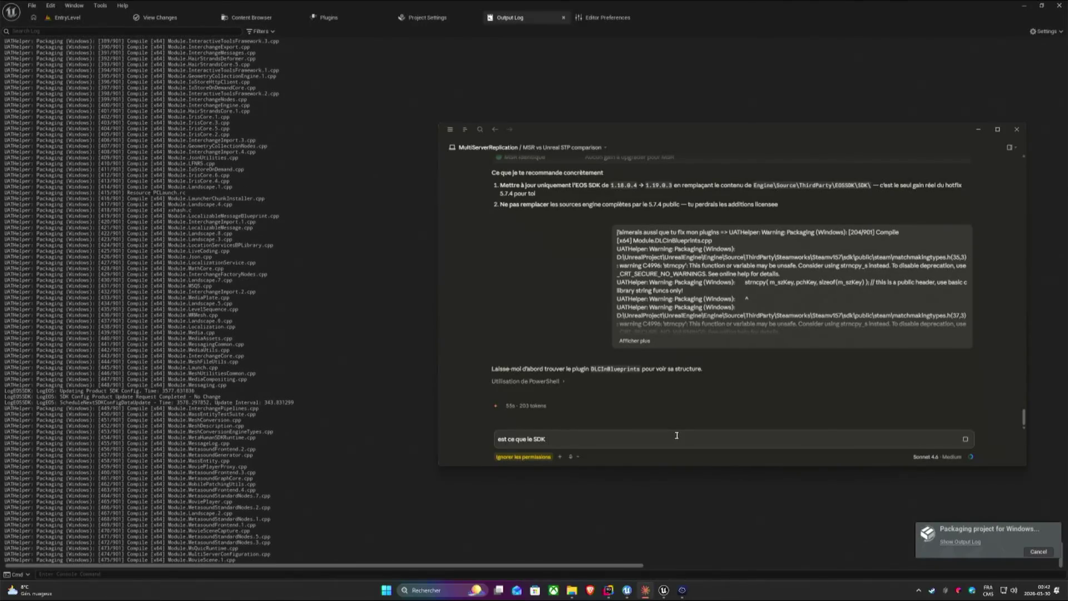
type(" et")
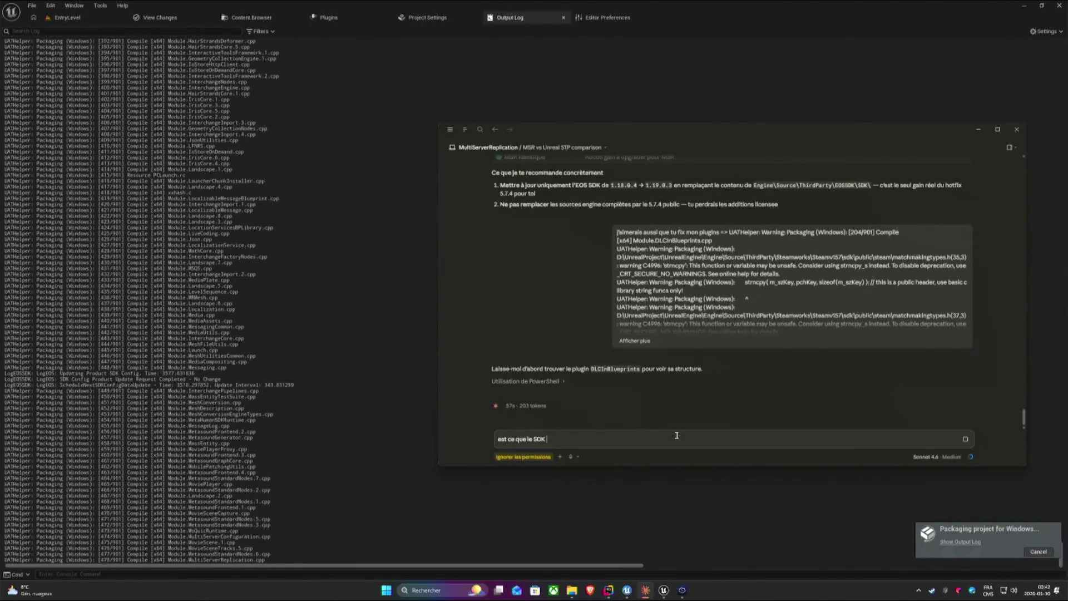
type("a ver")
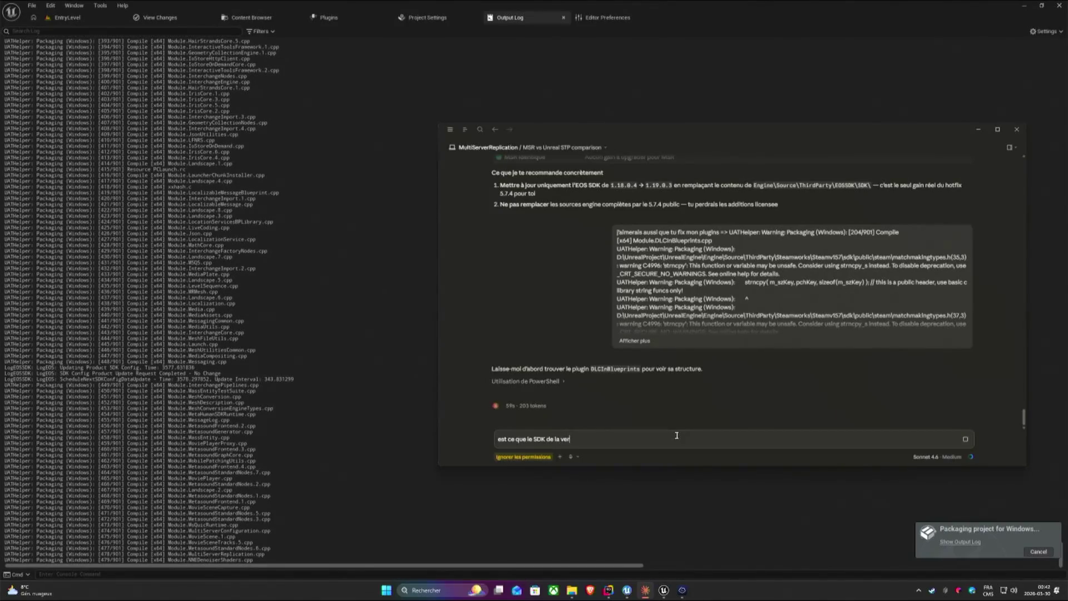
type(" ource en 5.")
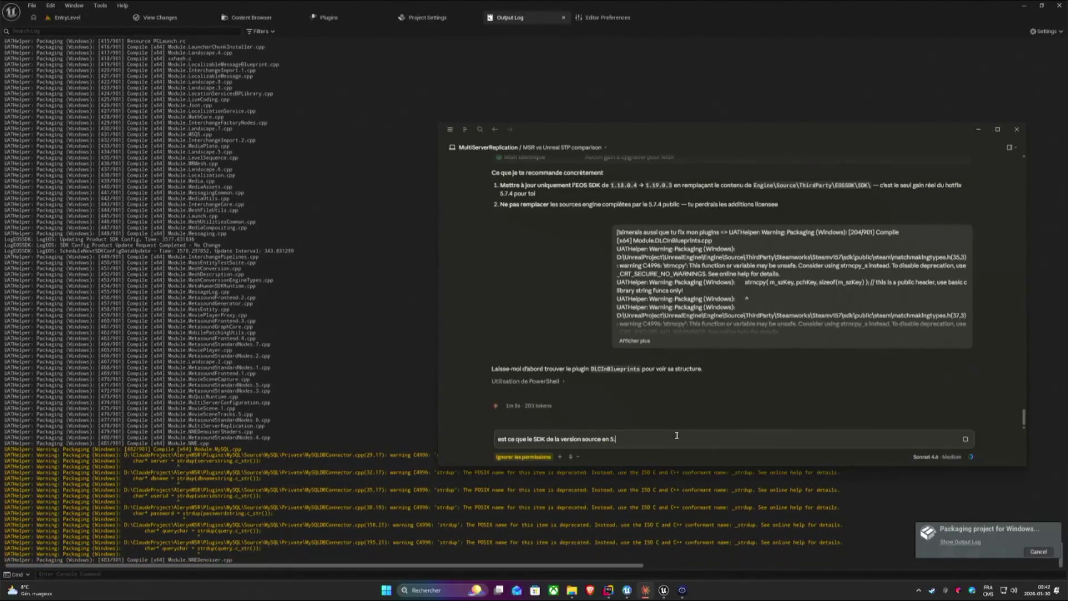
type("f")
type("st ")
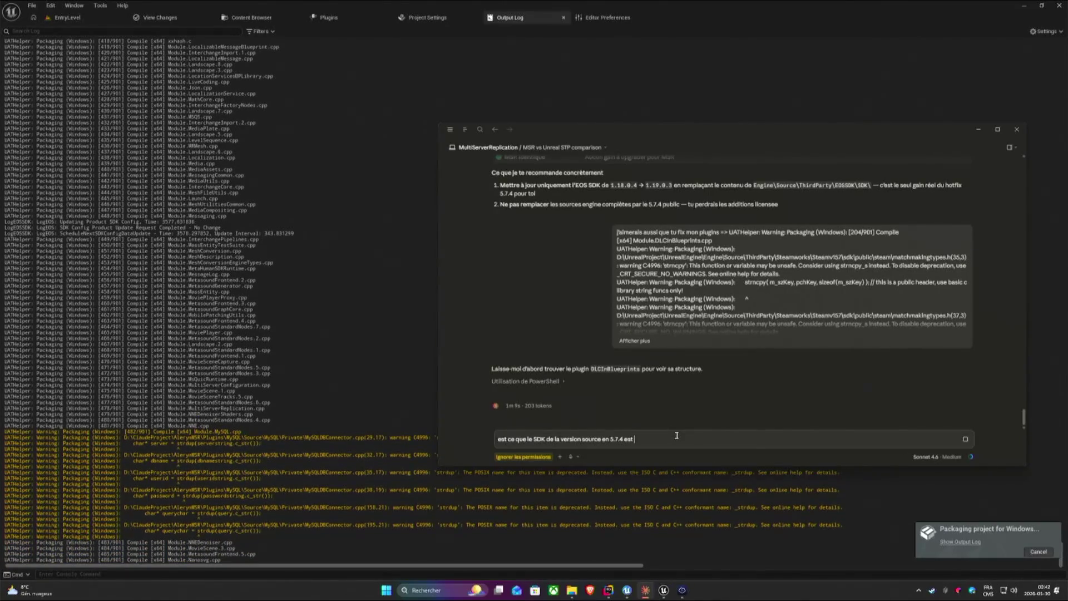
type("incl")
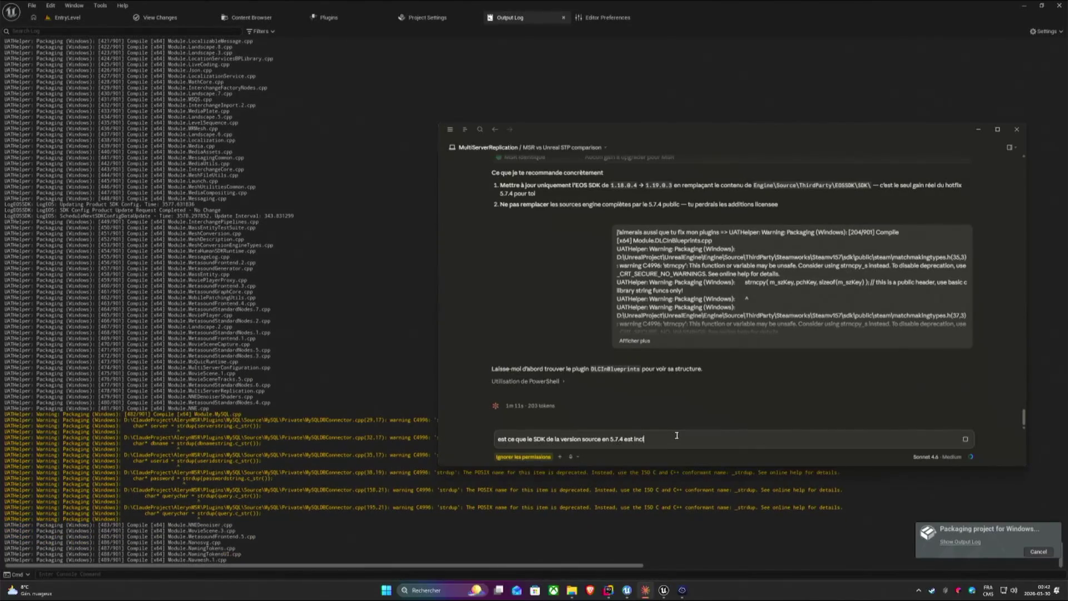
type("use ?")
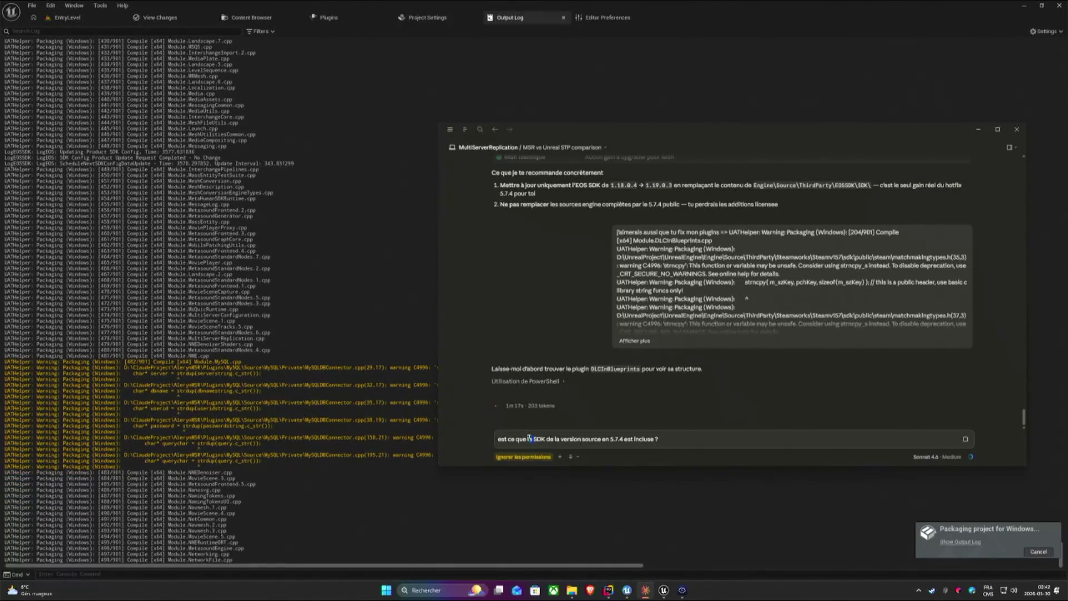
type("EOS")
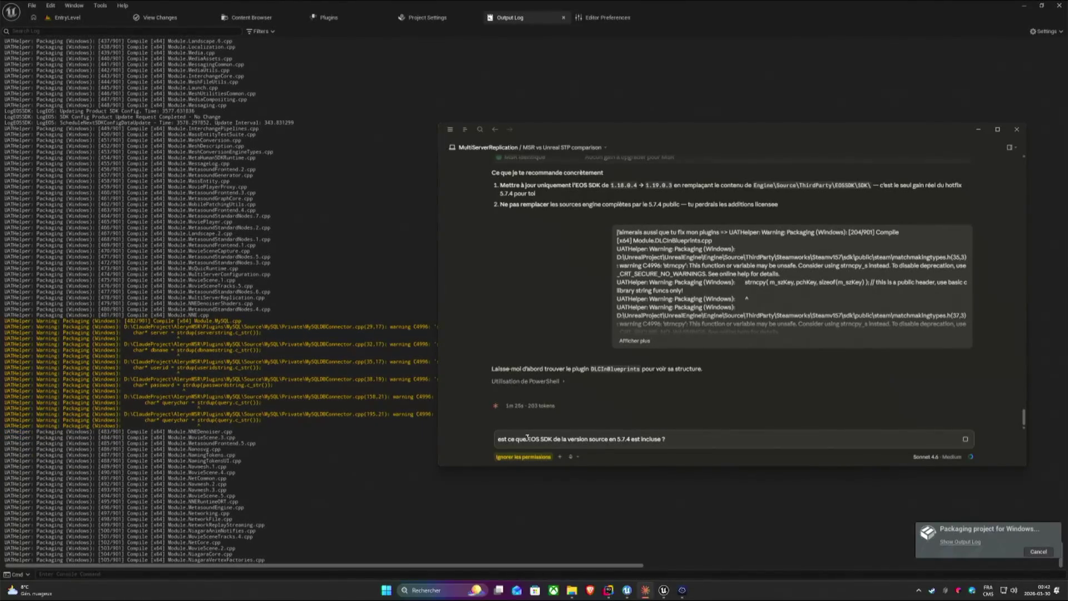
type("l oui,")
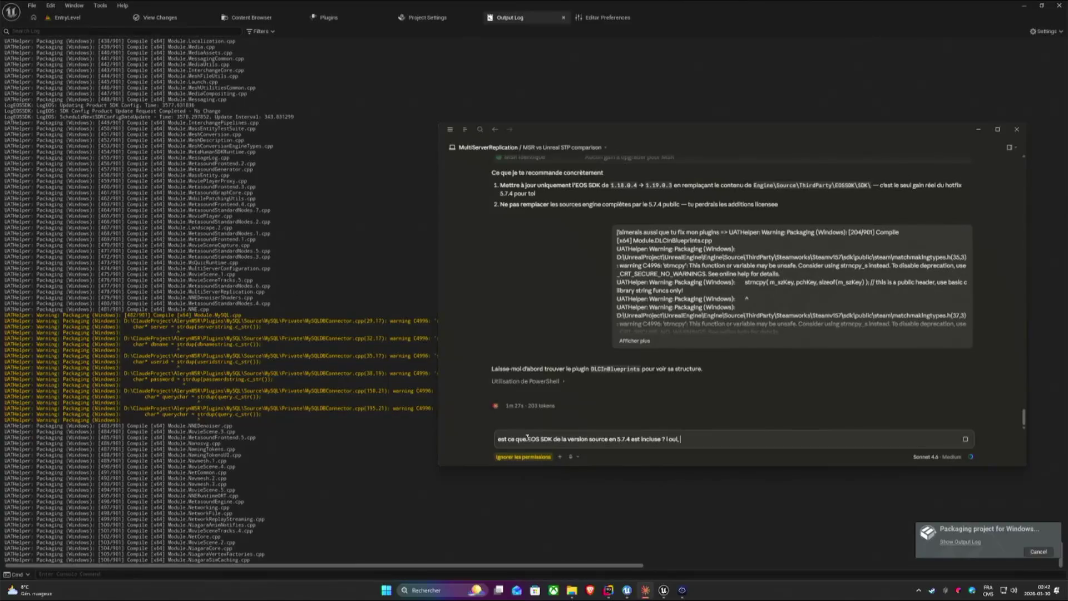
key("BackSpace")
key("BackSpace")
key("BackSpace")
key("ctrl+a")
key("BackSpace")
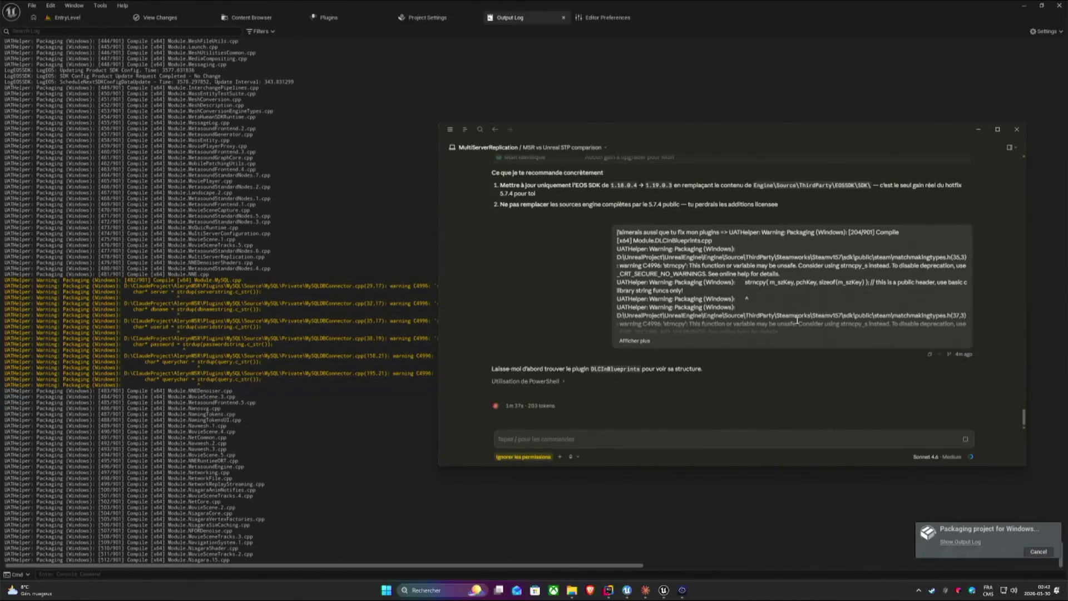
left_click(422, 502)
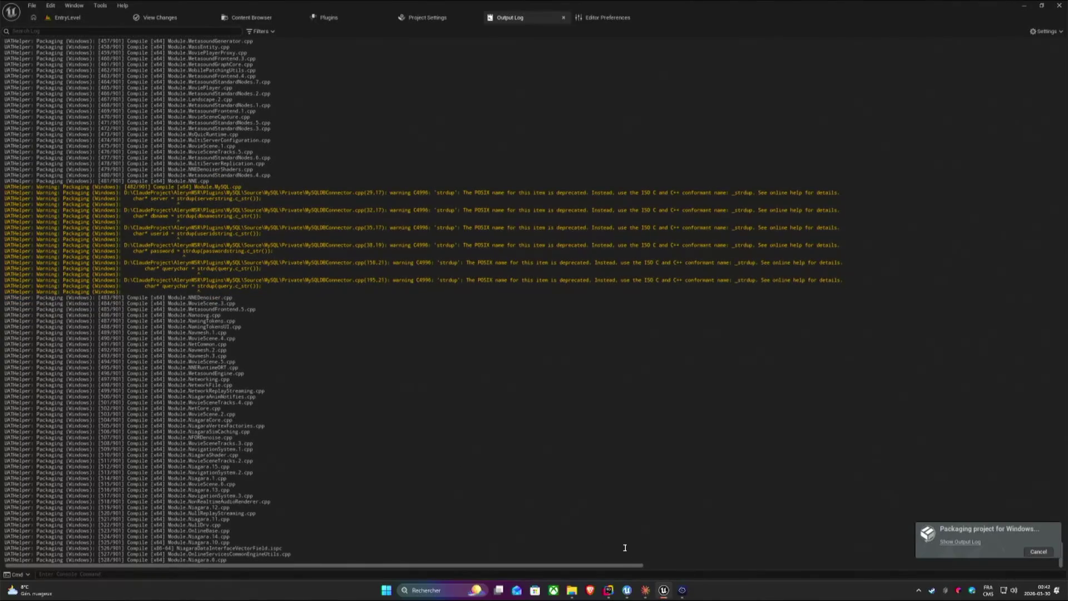
In Rider, remove the Win64 entry from MySQL.uplugin so only Linux remains, then return to the Unreal log.
mouse_move(608, 589)
left_click(626, 590)
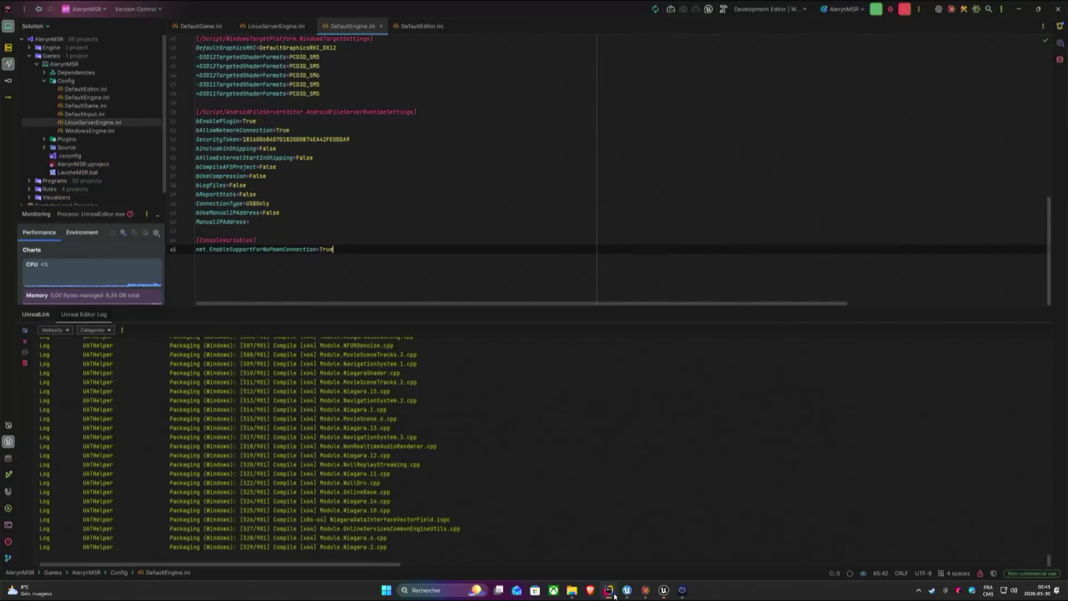
left_click(43, 139)
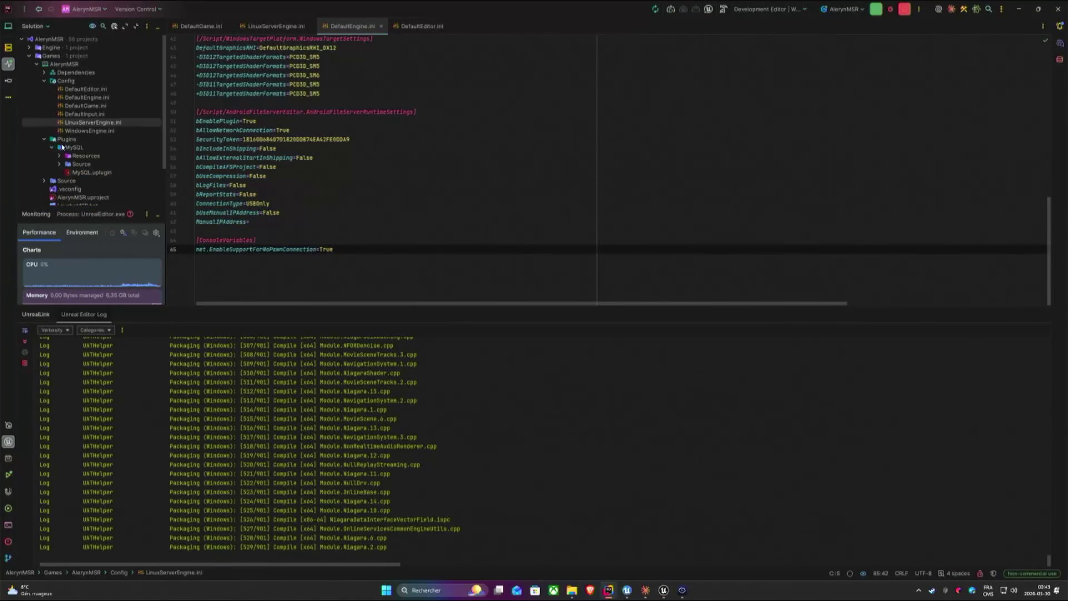
double_click(93, 172)
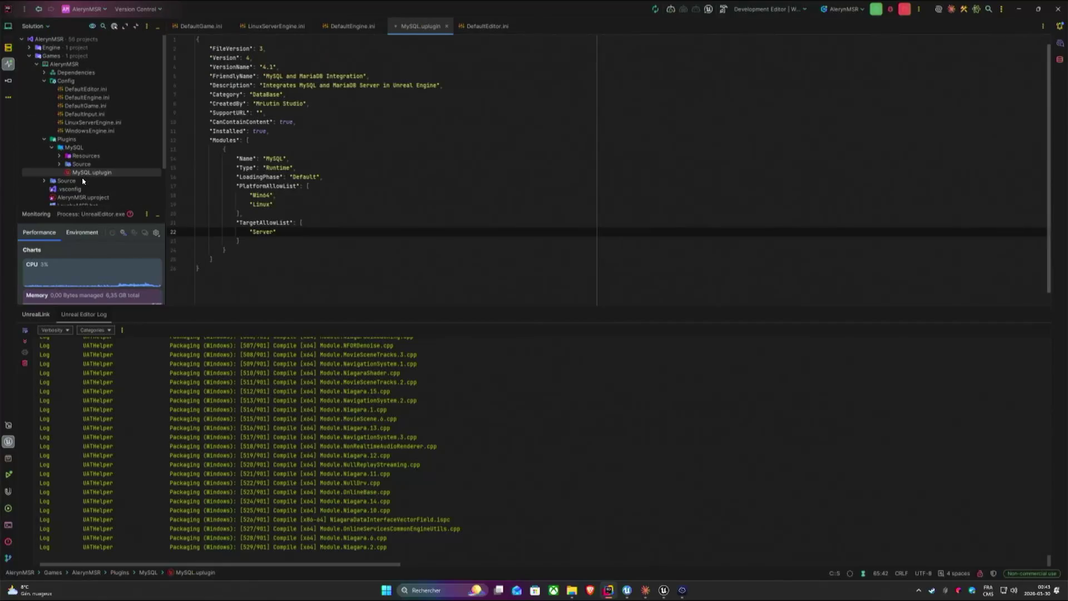
left_click(280, 198)
key("ctrl+shift+l")
left_click(276, 195)
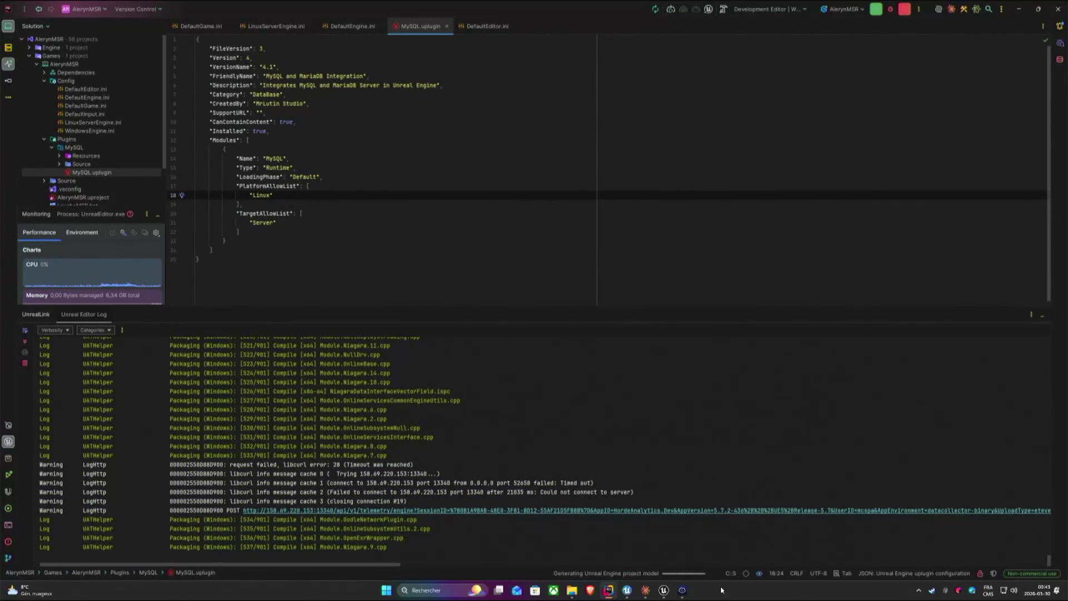
left_click(664, 590)
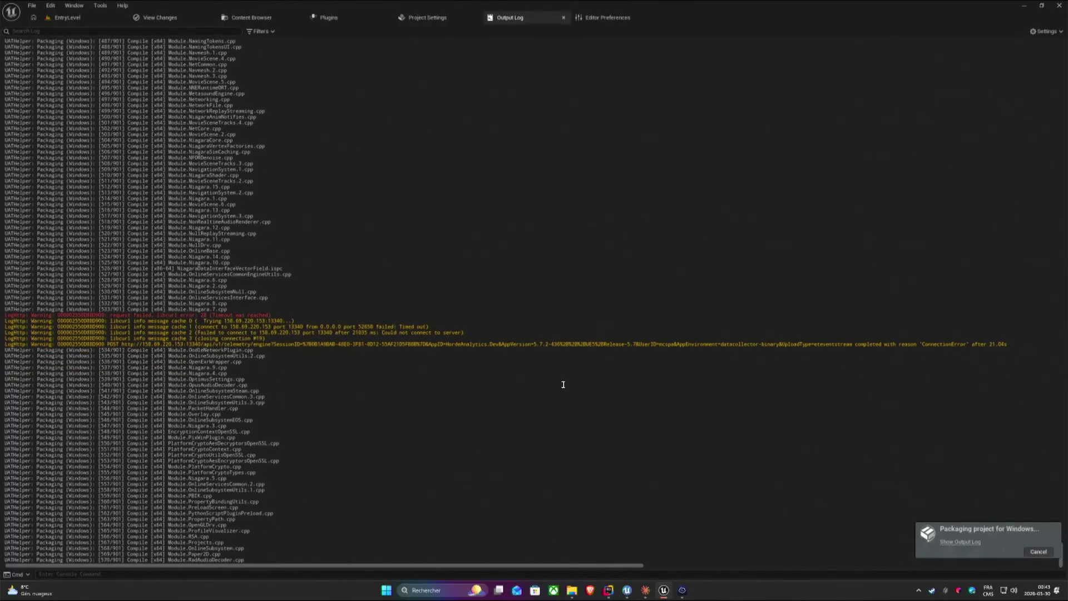
Bring Claude forward and highlight its note about the Aleryn-Main and Plugins Build.cs copies.
left_click(646, 590)
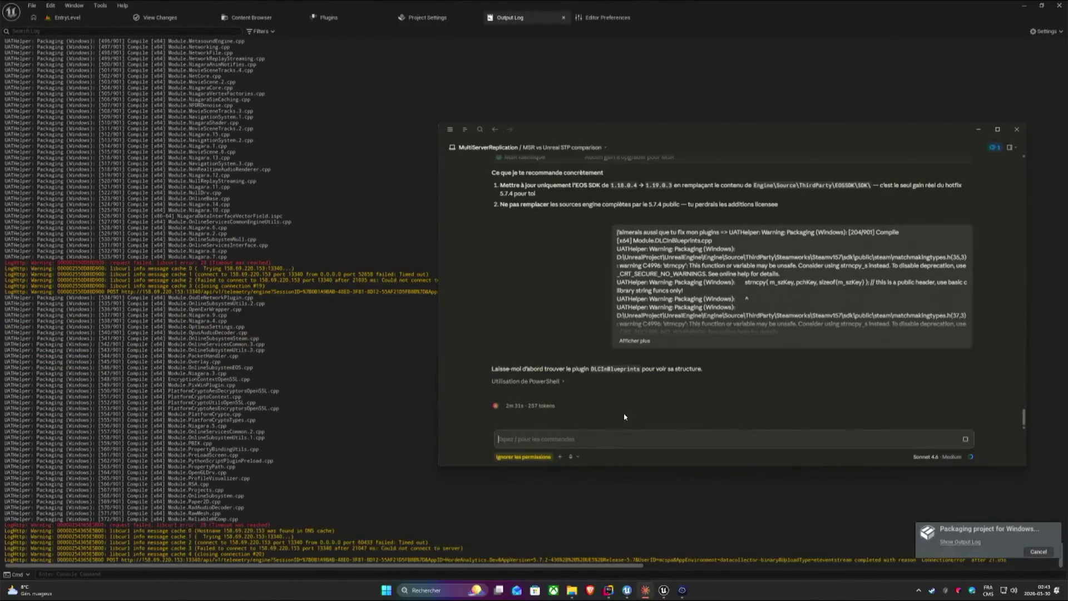
left_click(684, 441)
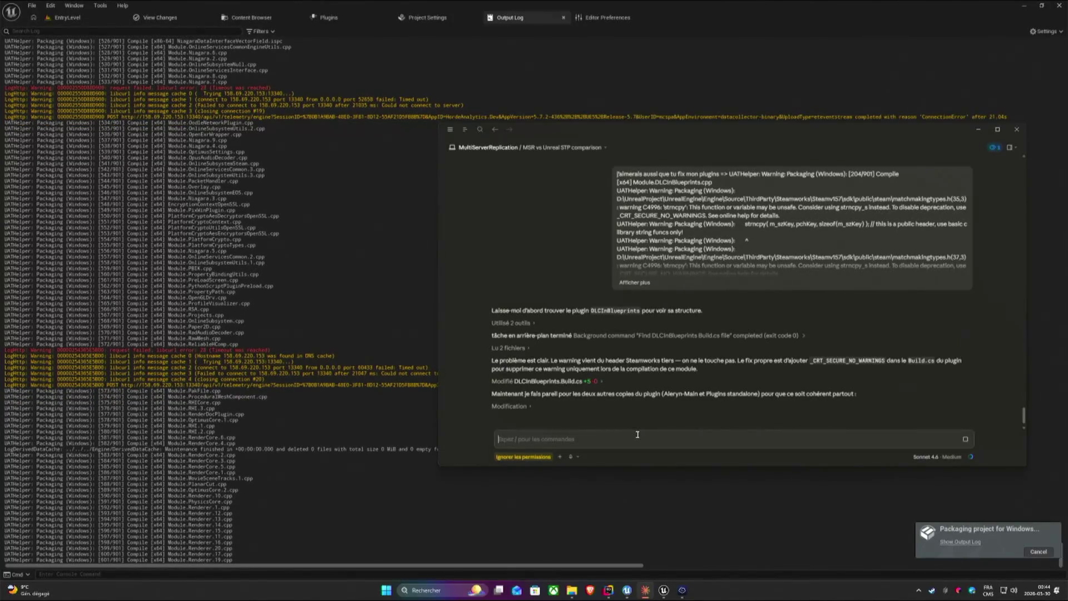
left_click_drag(664, 393, 751, 393)
Move the Claude window up-left and read the sentence about the Steamworks header fix.
left_click(744, 437)
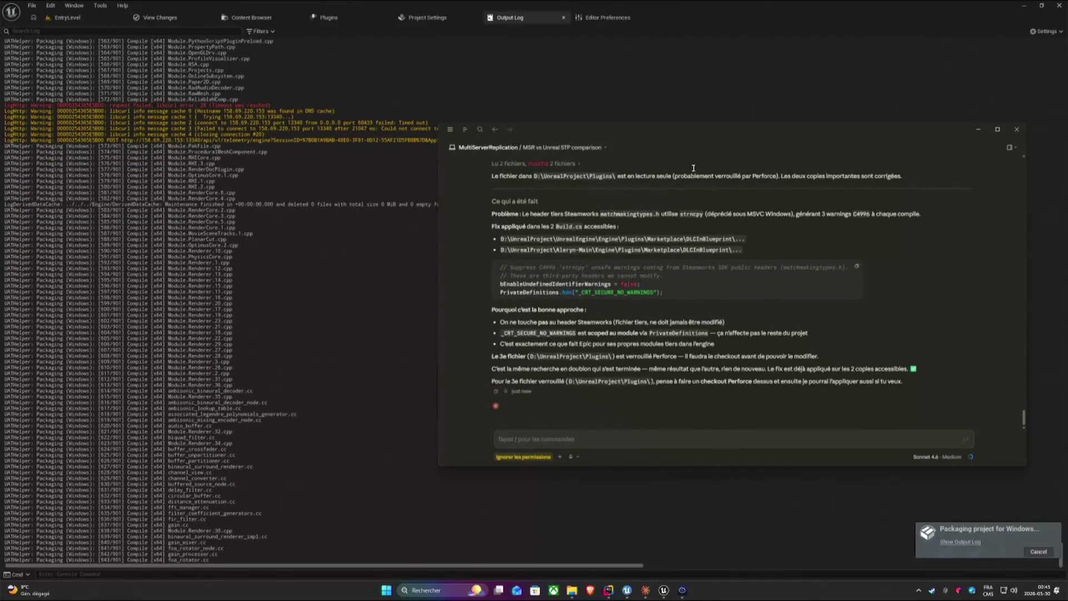
left_click_drag(634, 146, 547, 105)
left_click_drag(437, 172, 833, 172)
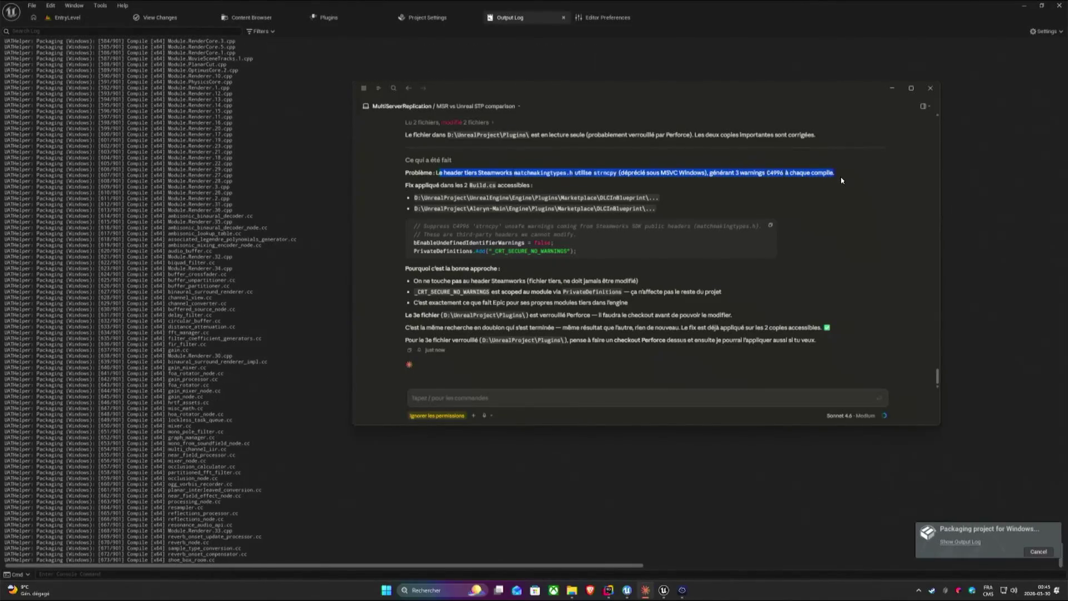
left_click(428, 182)
Review the Build.cs fix line and the EOS SDK outdaté entry in the recommendation table.
left_click_drag(428, 182, 534, 184)
left_click(558, 190)
scroll(762, 244, "up", 3)
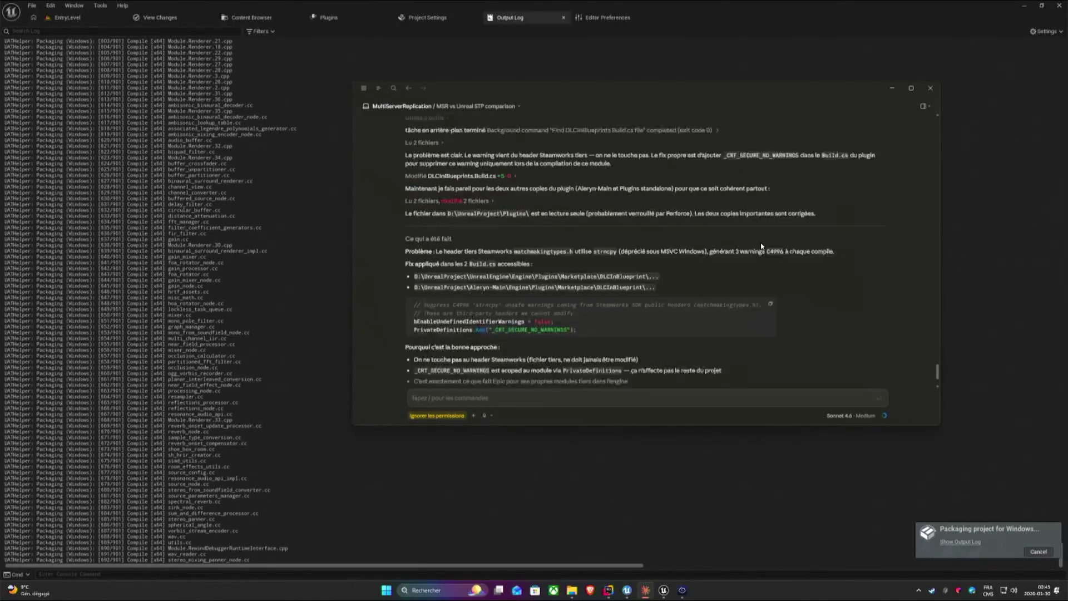
scroll(761, 244, "up", 3)
scroll(760, 247, "up", 3)
scroll(761, 247, "up", 3)
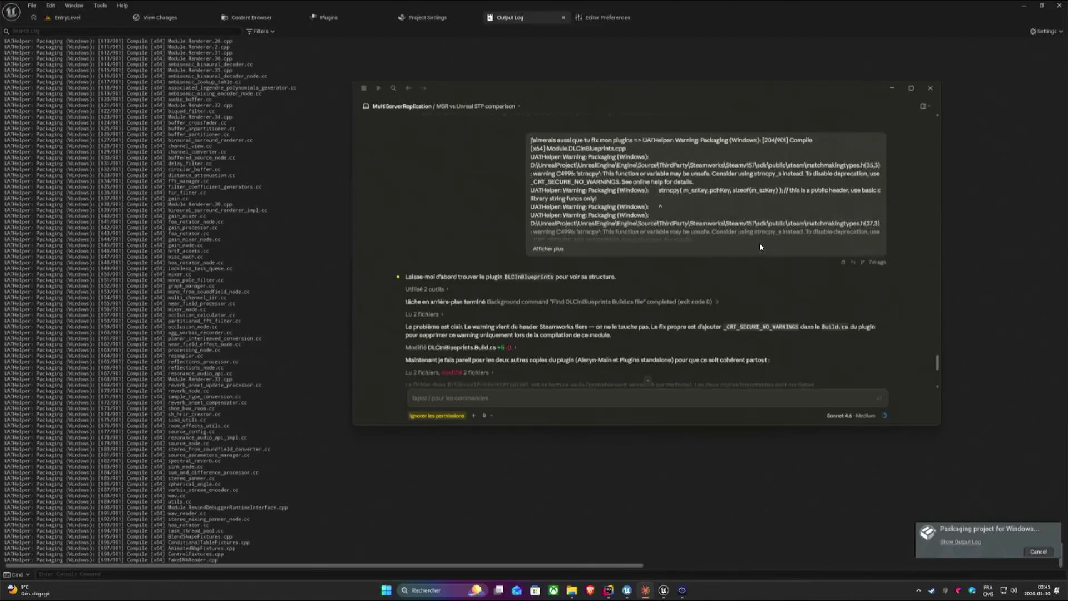
scroll(760, 247, "up", 3)
scroll(759, 246, "up", 3)
scroll(760, 247, "up", 1)
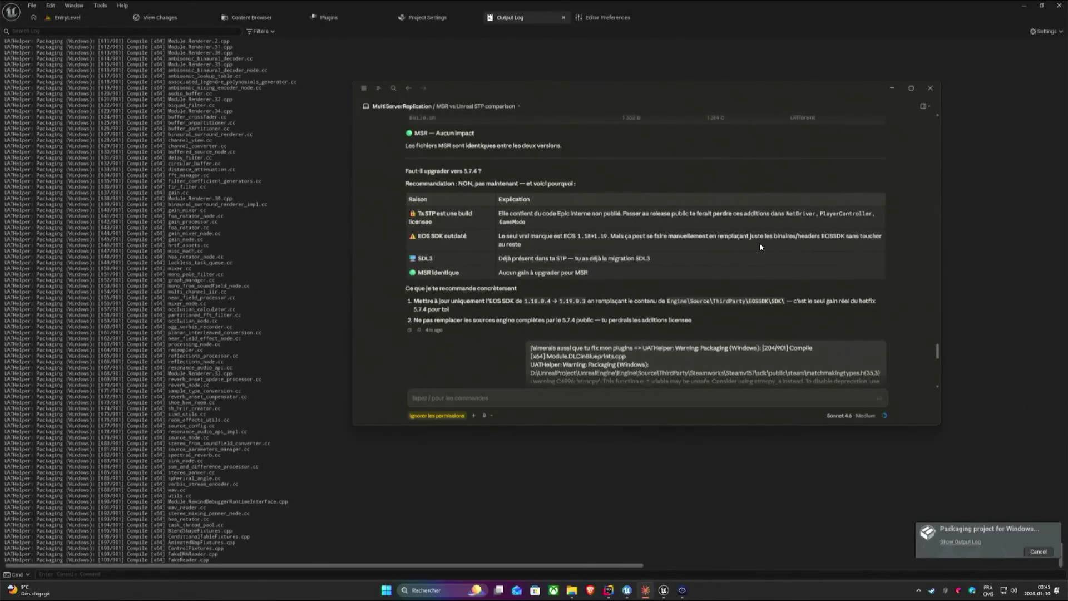
left_click_drag(417, 235, 468, 236)
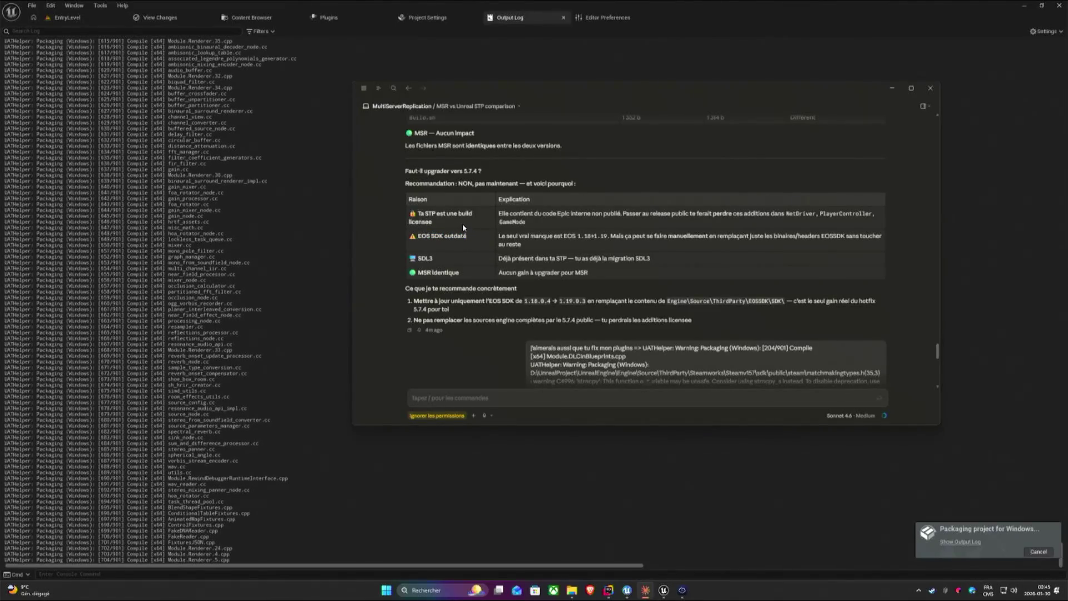
scroll(463, 226, "down", 5)
scroll(464, 227, "down", 5)
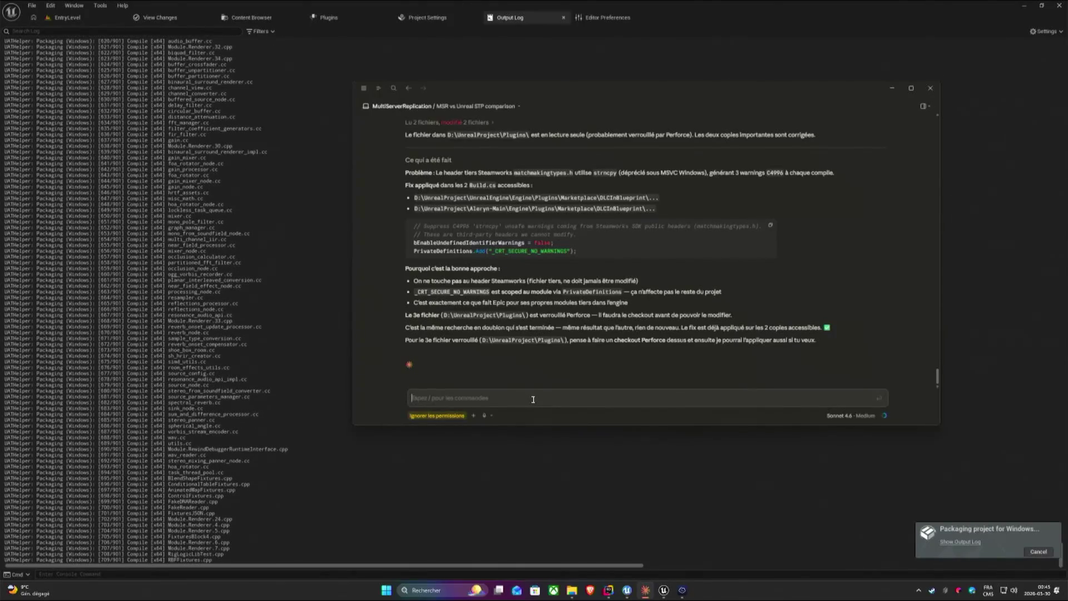
type("ont vba")
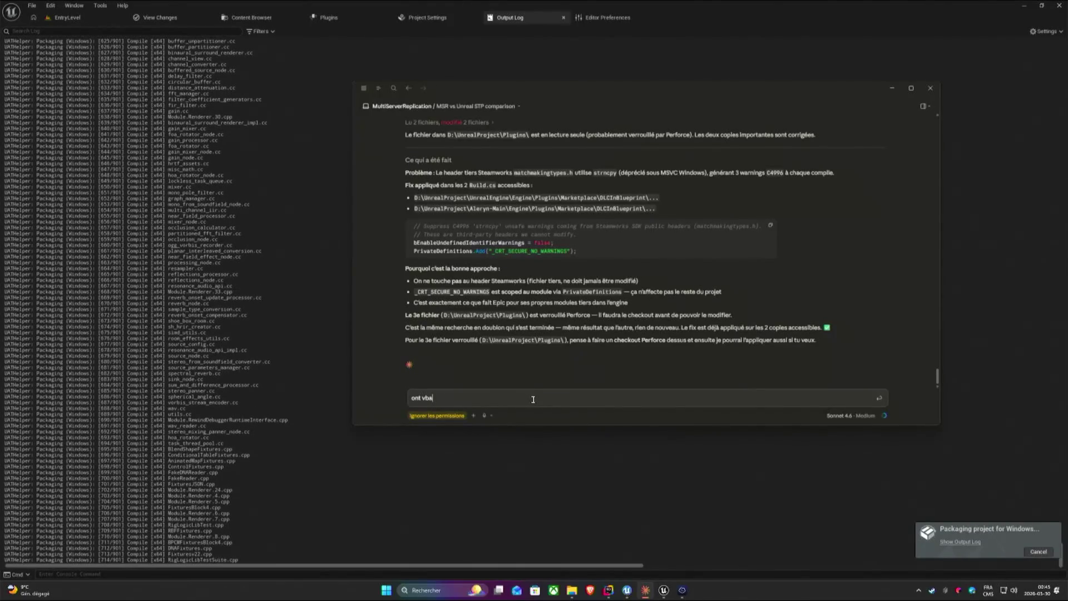
key("BackSpace")
key("BackSpace")
type("a upgrade l")
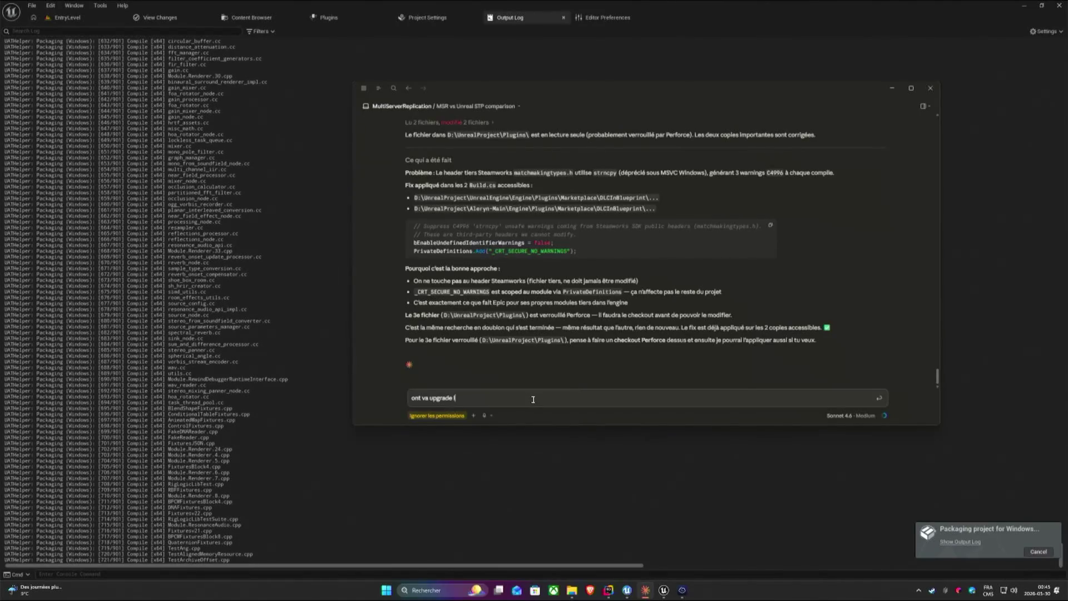
type("e SDK ")
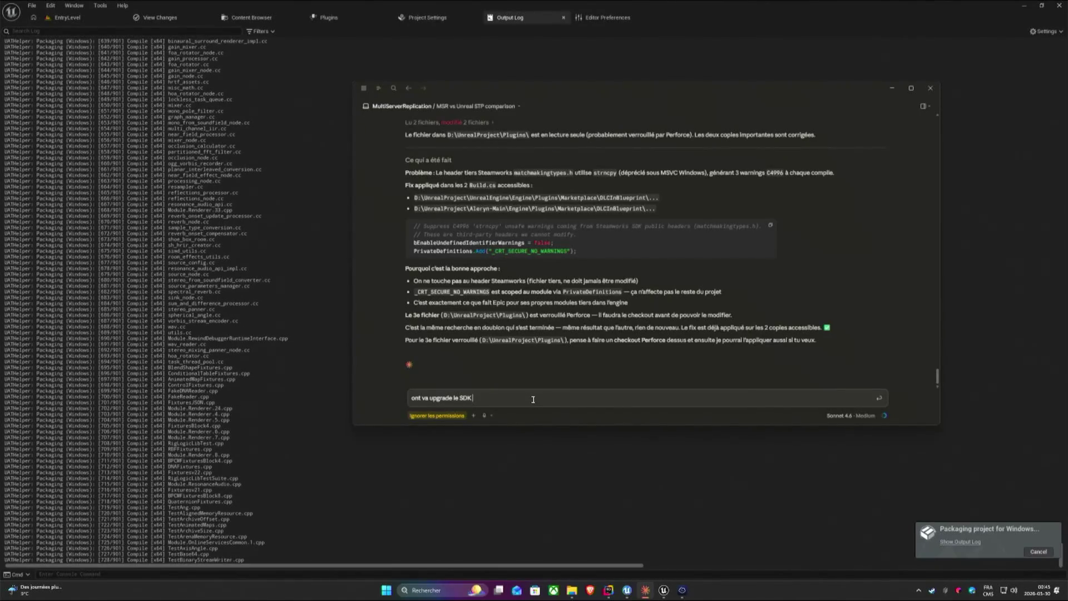
type("EOS ch")
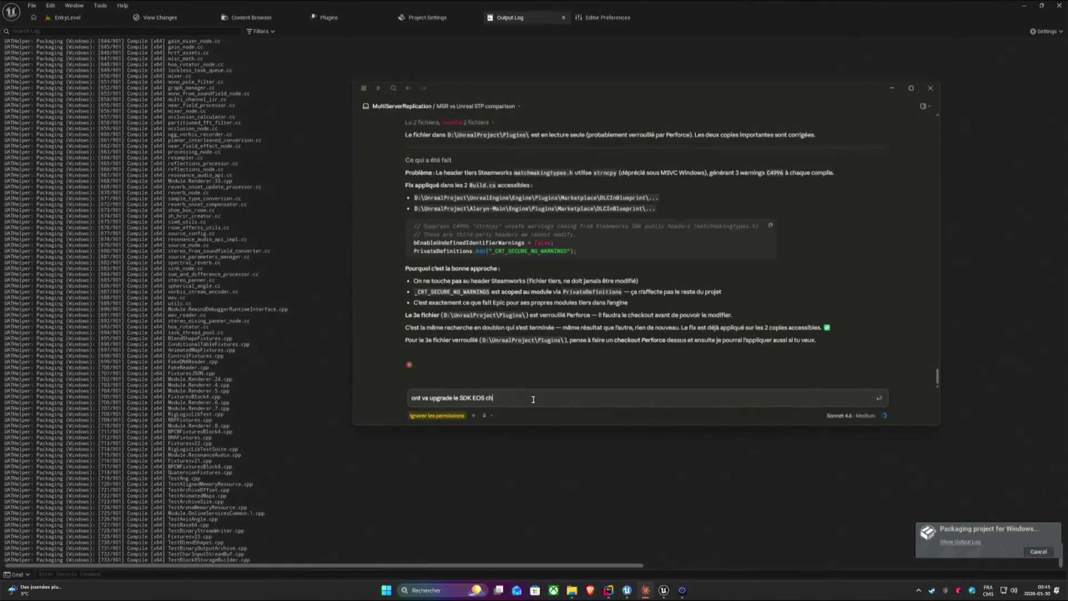
type("ef !")
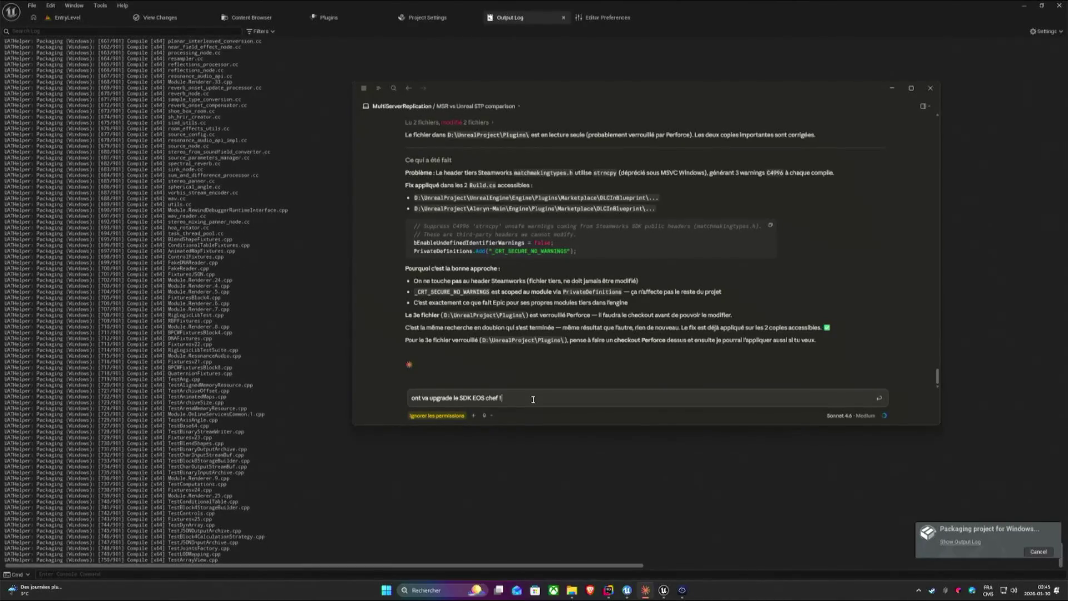
type(" mais uniquement pour :")
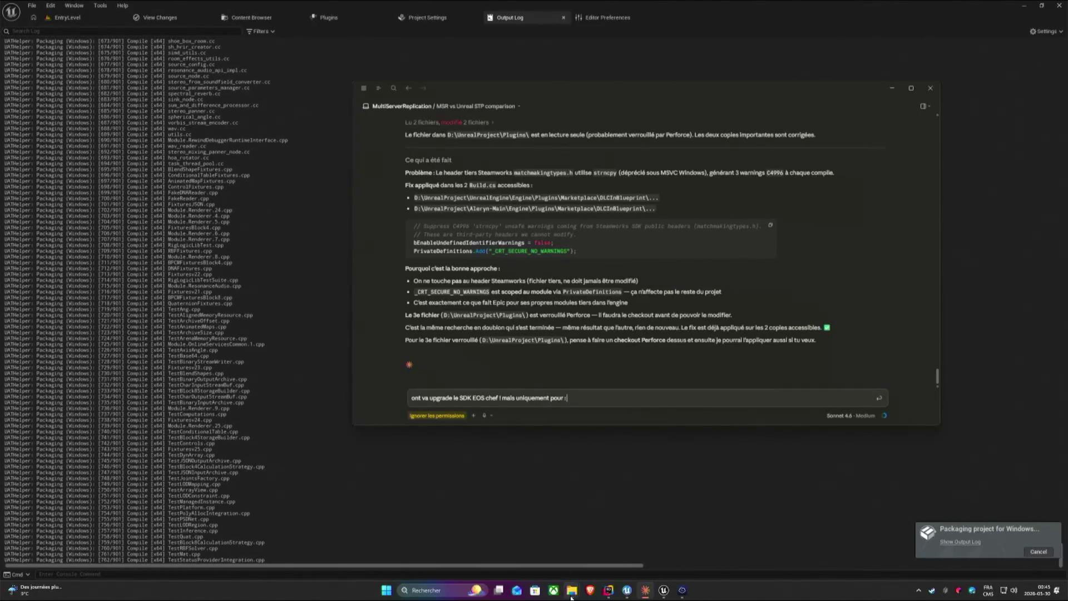
Paste the D:\UnrealProject\UnrealEngine path from Explorer into the message and send the EOS SDK upgrade request.
mouse_move(572, 589)
left_click(526, 542)
left_click(371, 77)
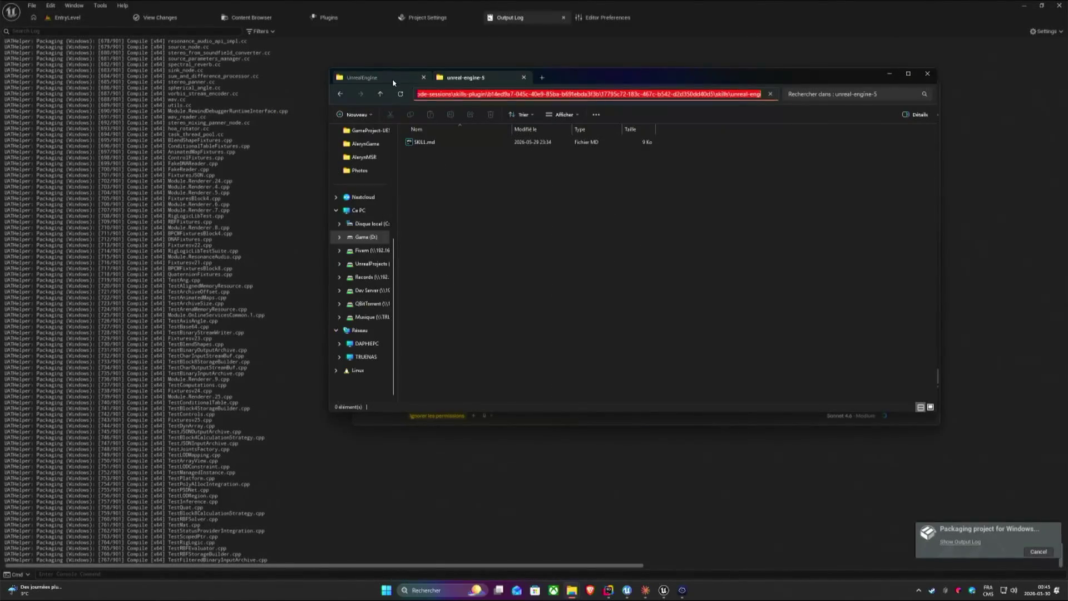
left_click(516, 93)
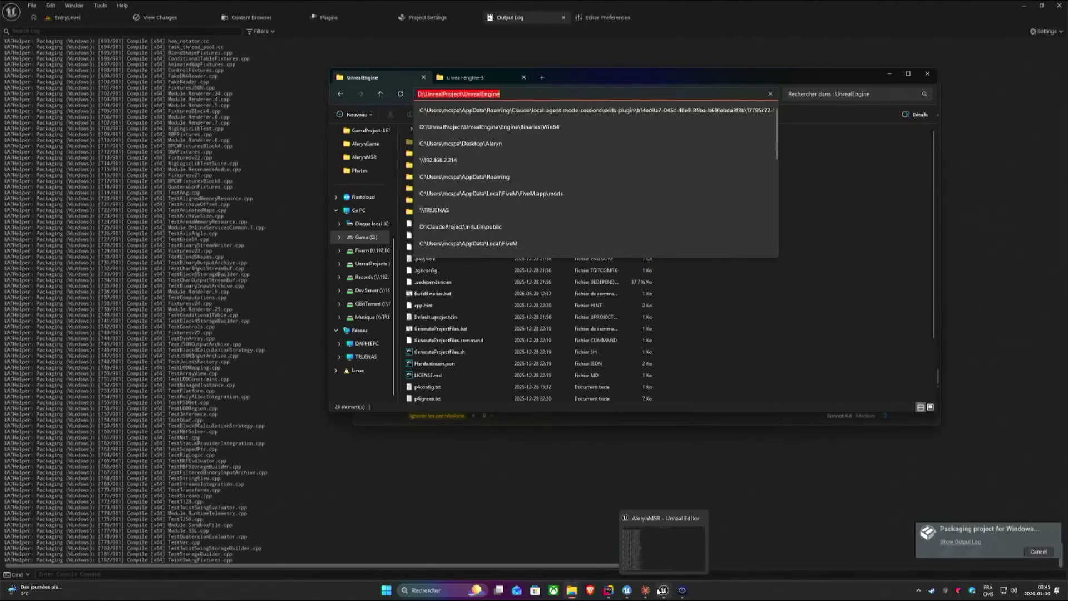
mouse_move(627, 590)
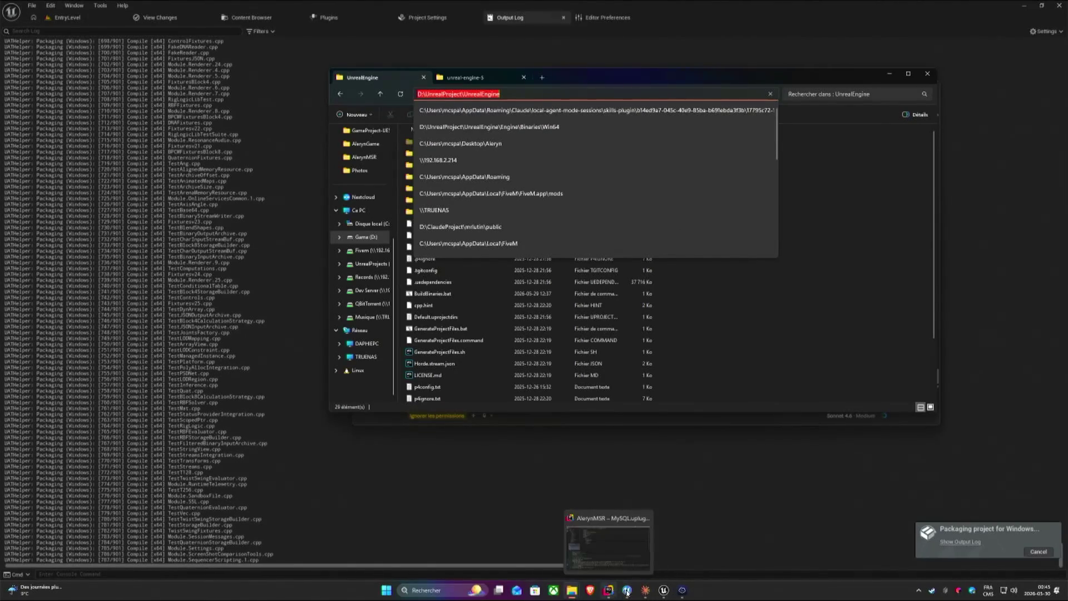
left_click(645, 590)
type("D:\\UnrealProject\\UnrealEngine")
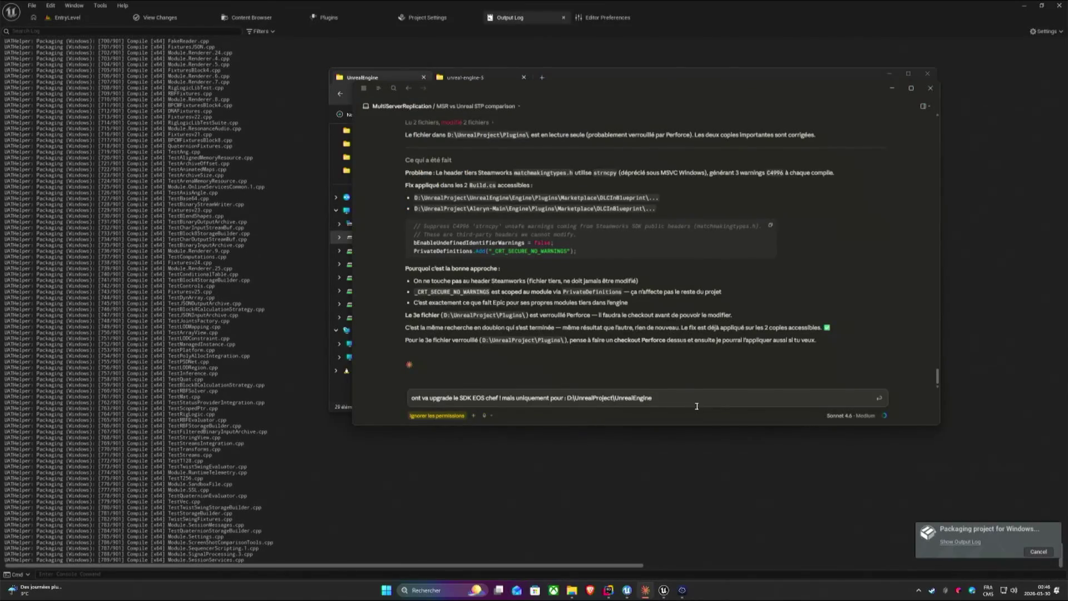
key("Return")
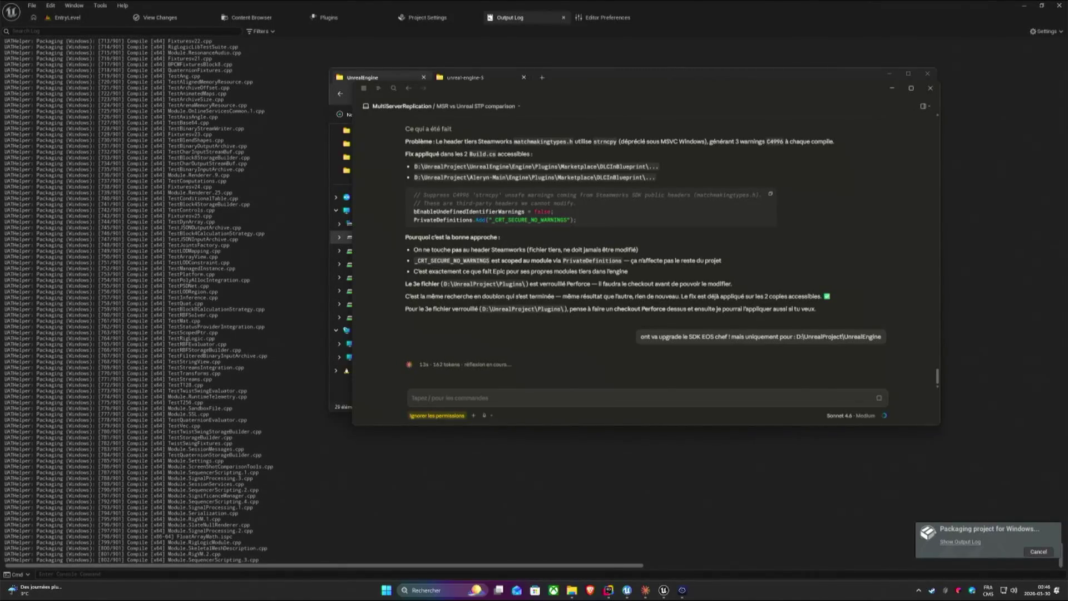
left_click(891, 88)
Close the extra Explorer tab and window, leaving the Output Log visible with the deprecation warning line selected.
left_click_drag(844, 84, 906, 113)
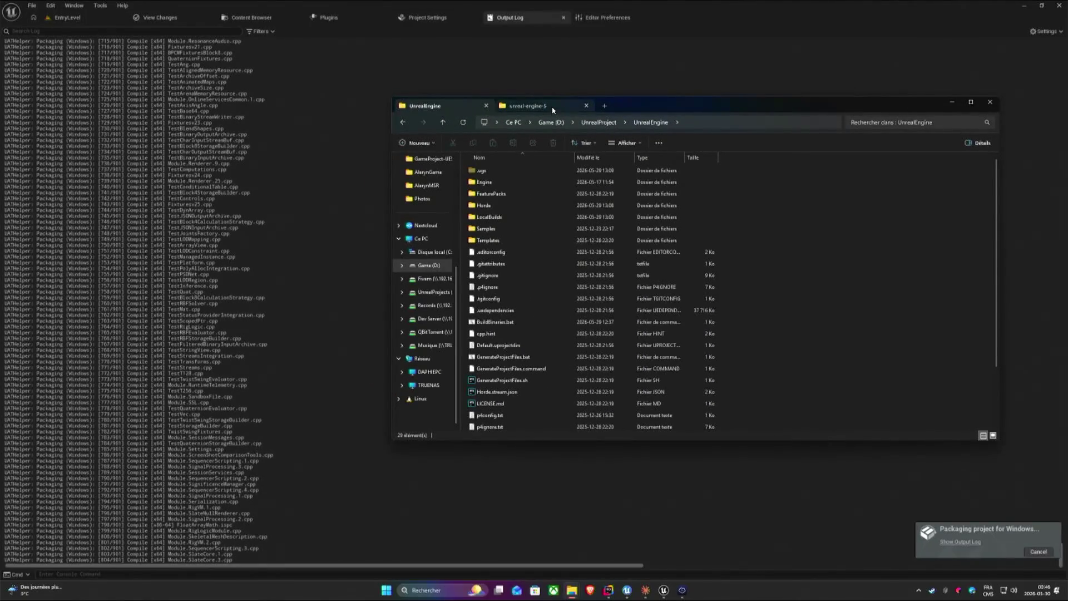
left_click(527, 106)
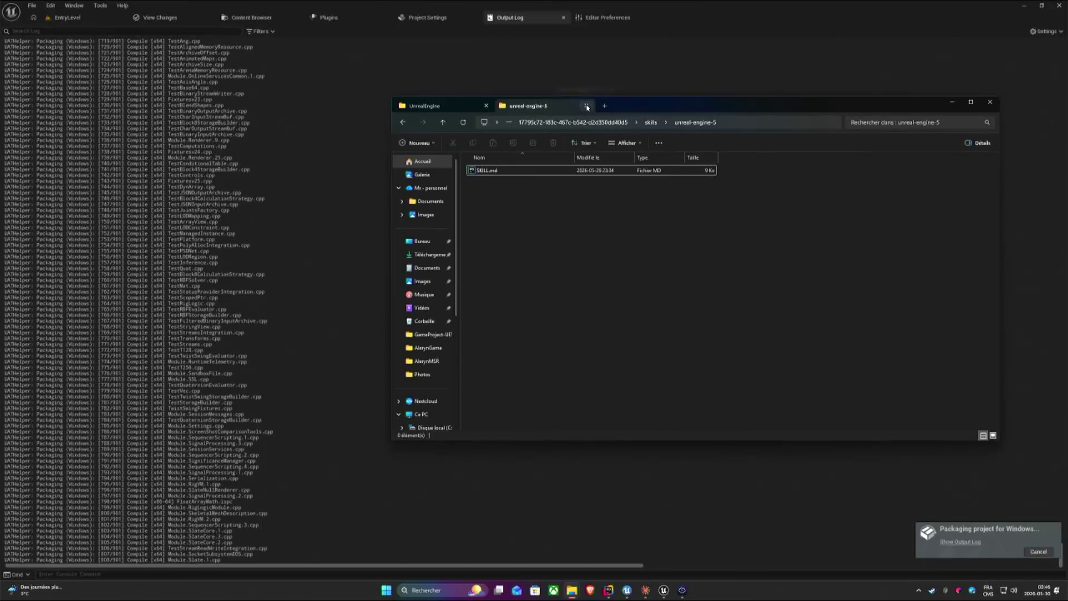
left_click(585, 107)
left_click(951, 102)
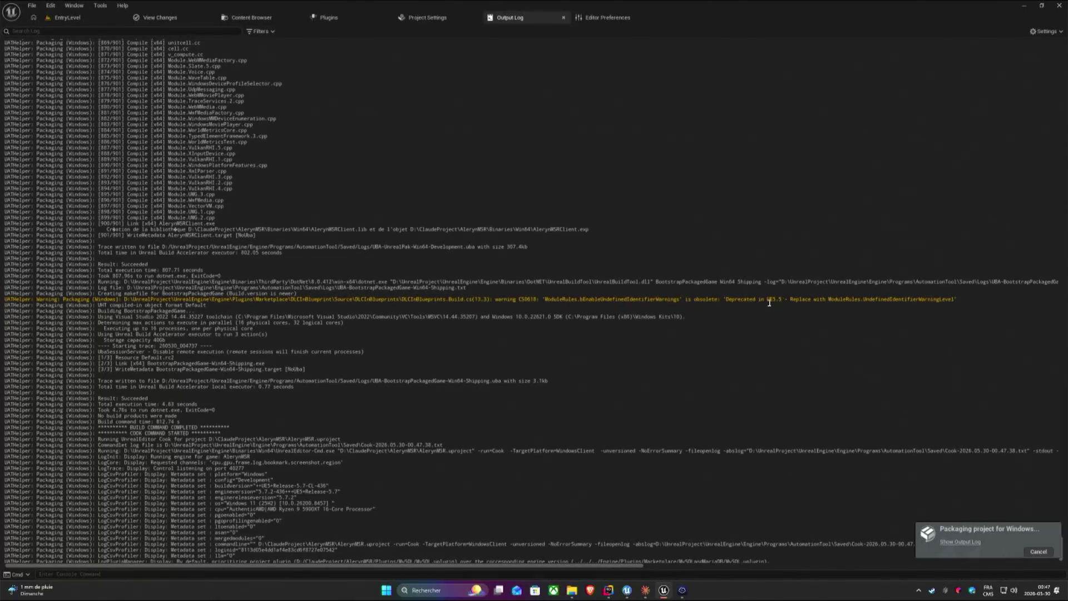
triple_click(951, 299)
Clear the log selection and let Windows packaging finish successfully.
left_click(831, 294)
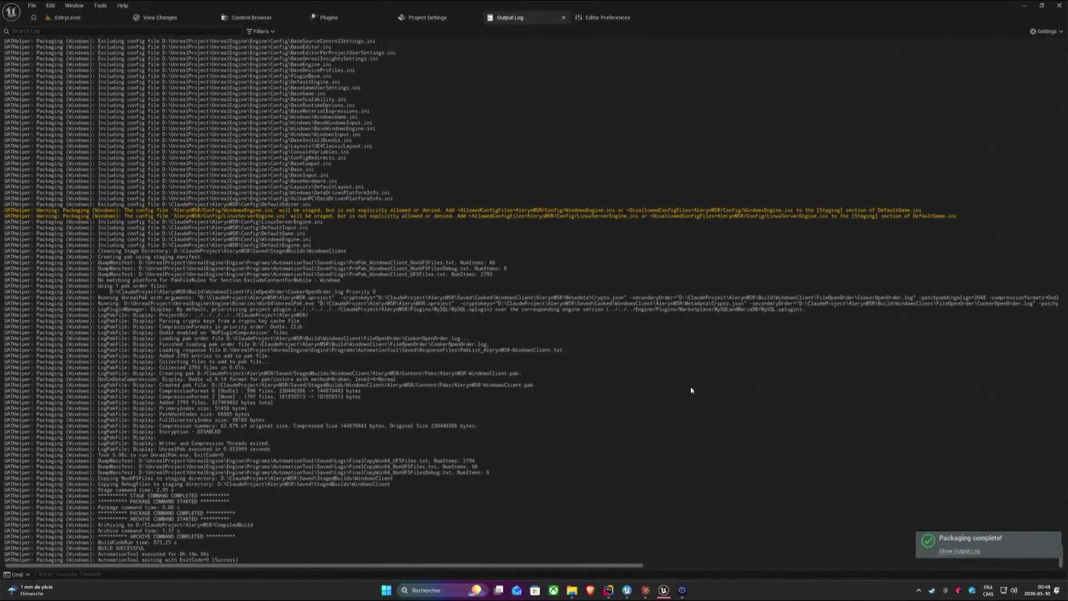
Shrink the EntryLevel preview window and connect it to the remote server with 'open 152.228.216.40'.
left_click(68, 18)
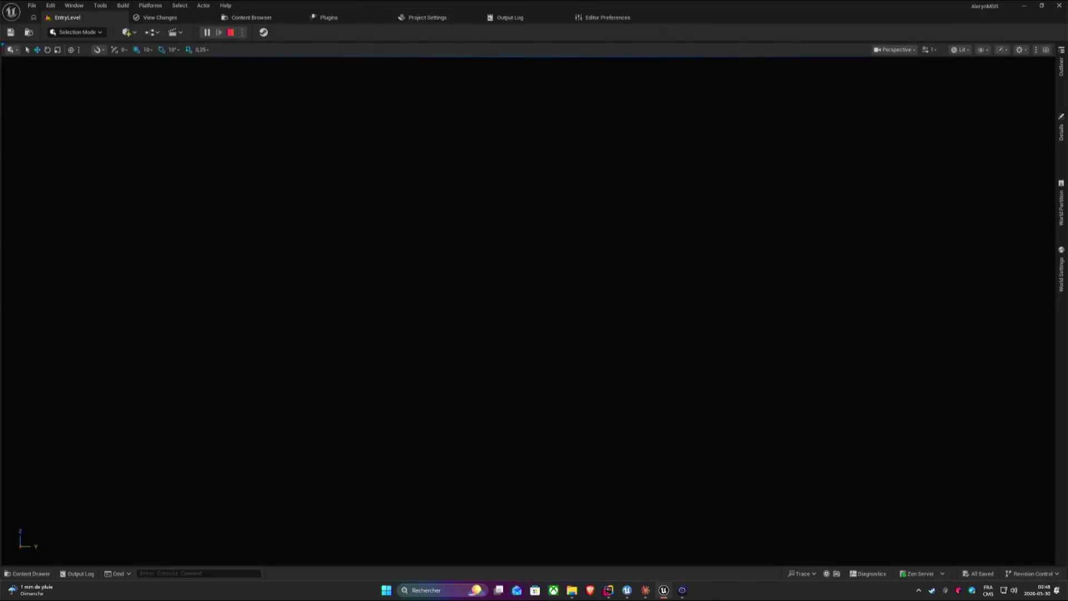
left_click_drag(694, 187, 375, 103)
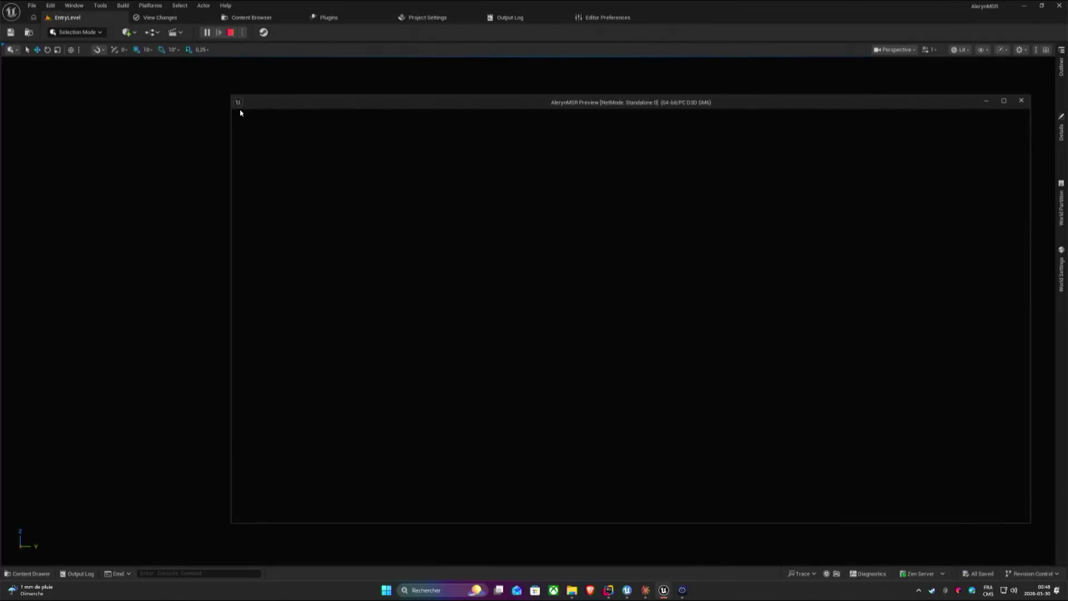
left_click_drag(232, 101, 526, 209)
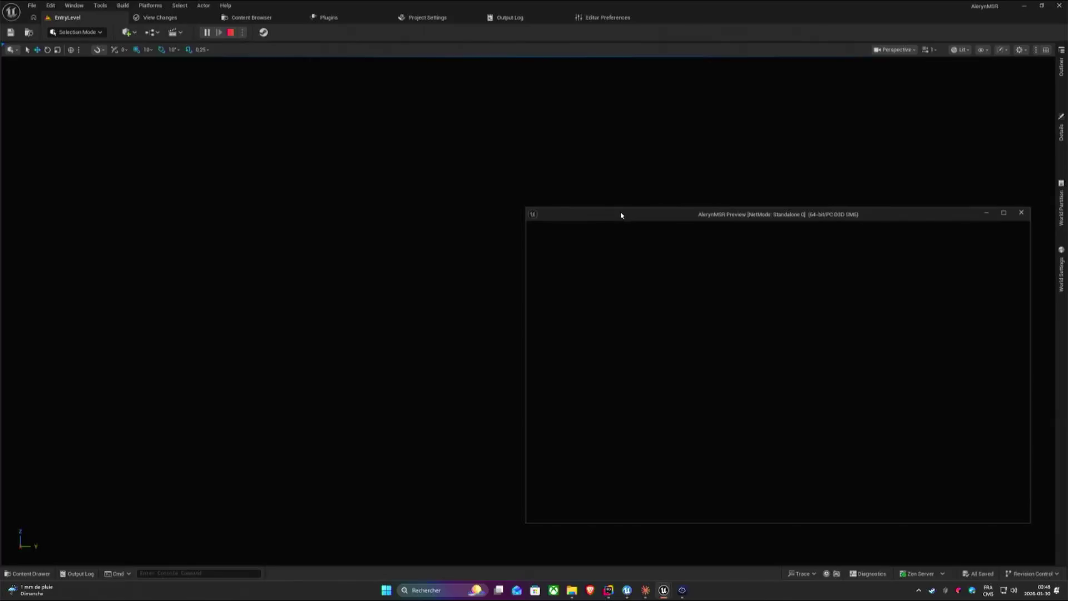
left_click_drag(623, 219, 581, 228)
key("grave")
key("Up")
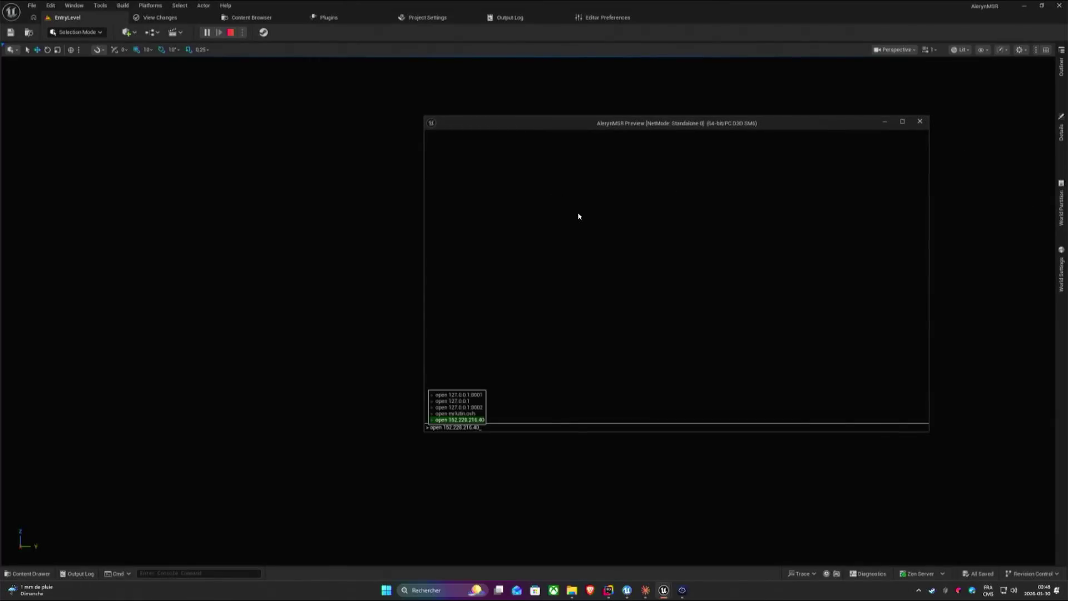
key("Return")
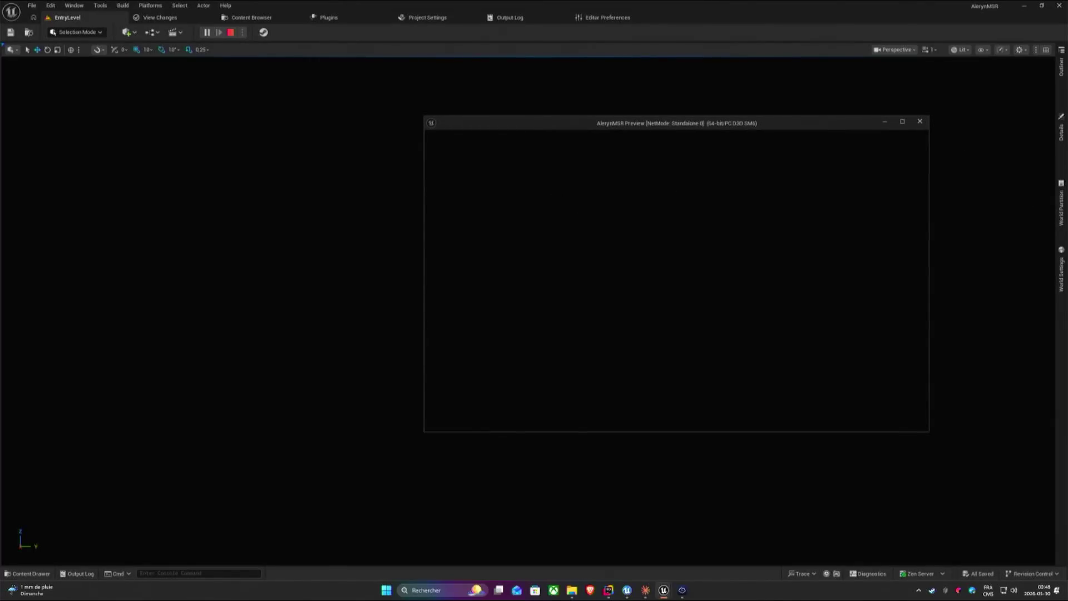
Launch AlerynMSRClient from the CompiledBuild WindowsClient folder and bring it forward.
key("super")
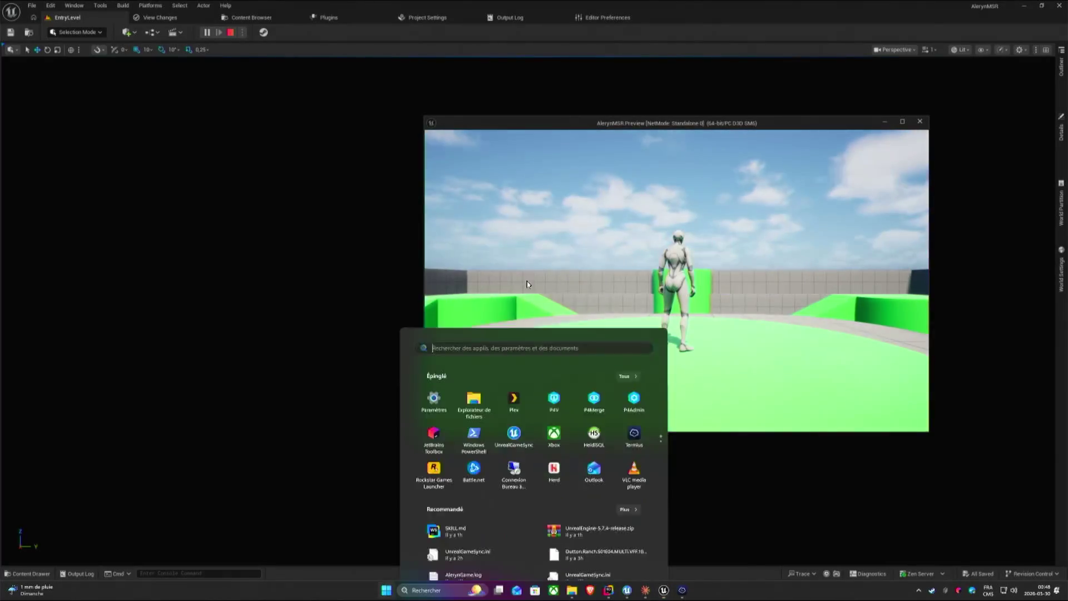
mouse_move(572, 589)
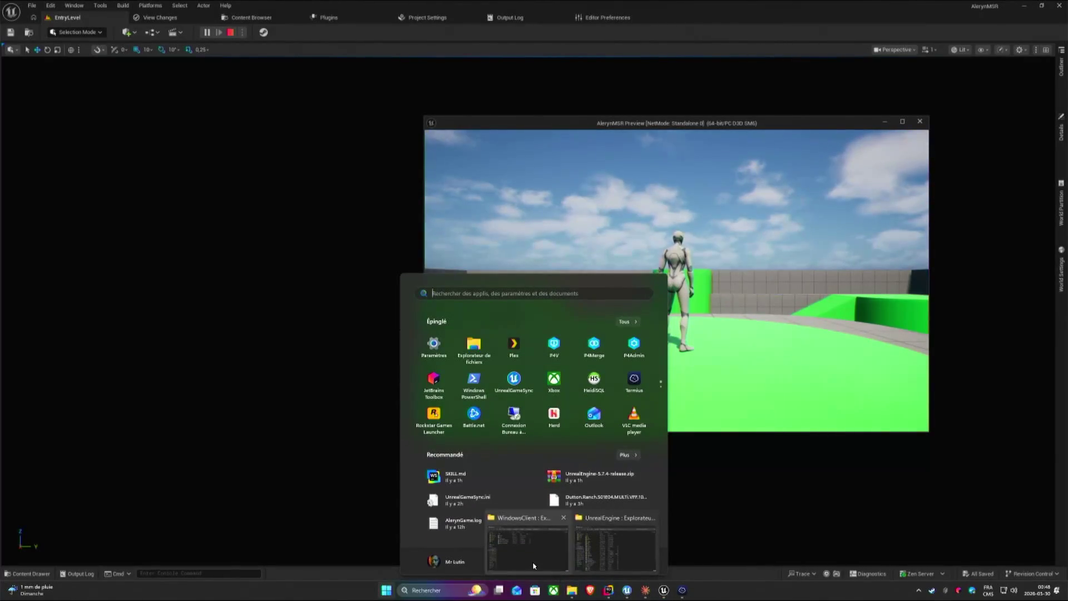
left_click(527, 546)
left_click(465, 225)
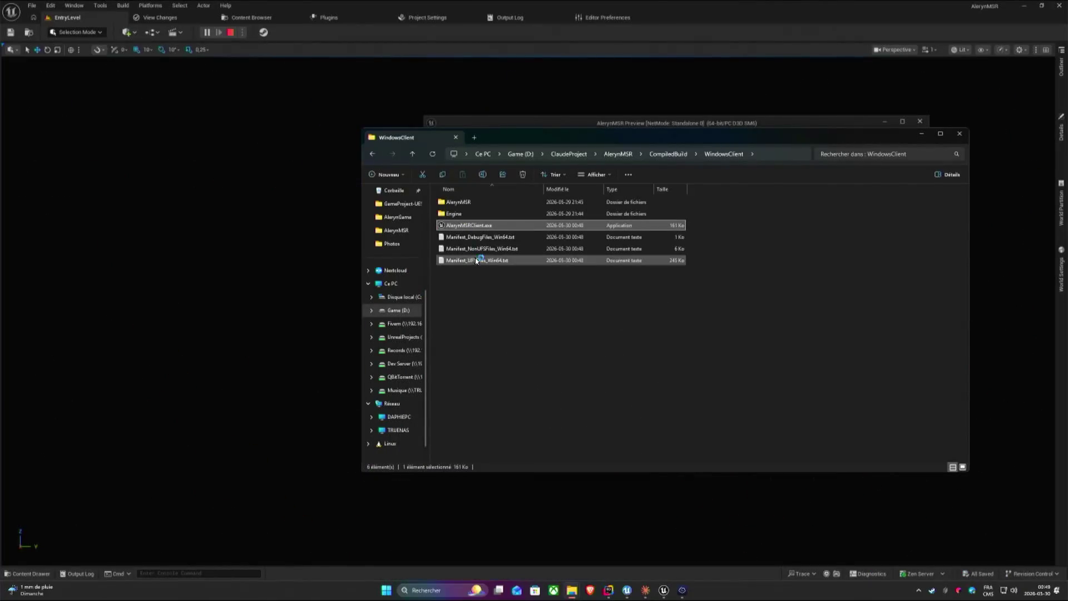
left_click(959, 134)
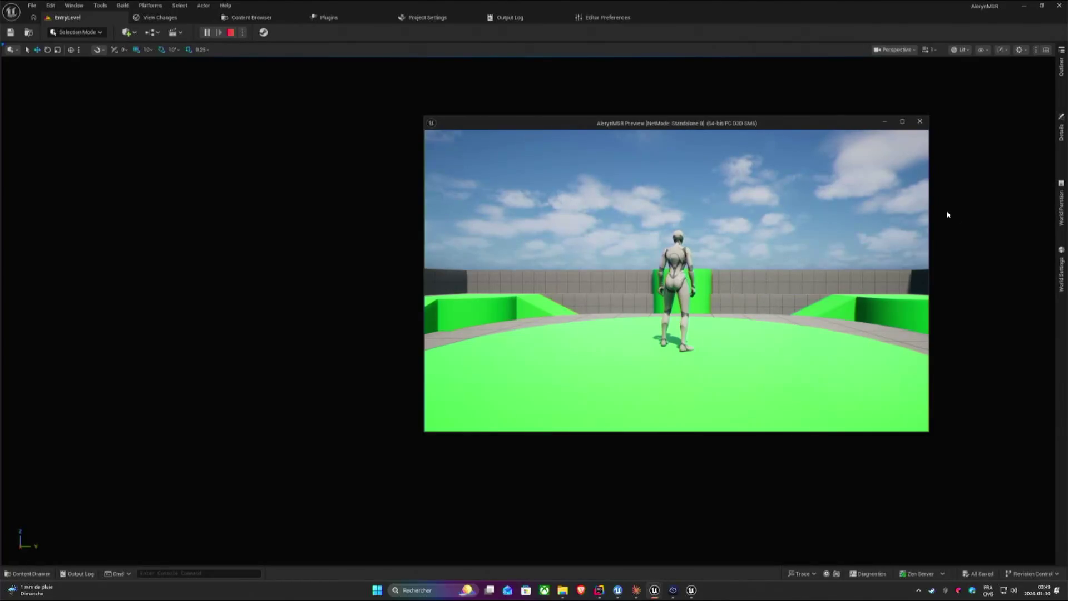
left_click(692, 590)
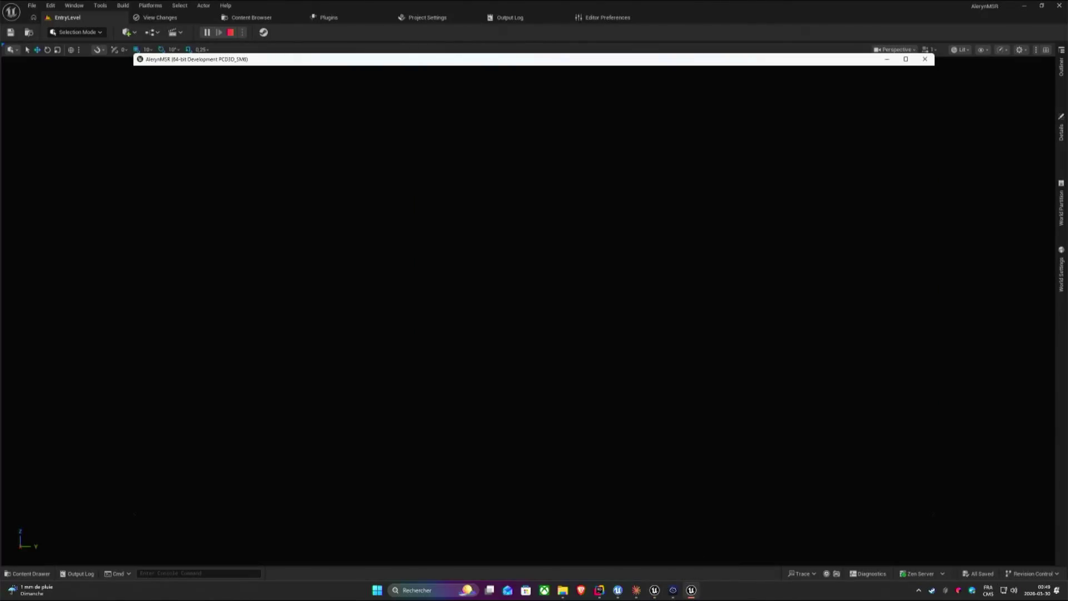
Shrink the packaged client window and place it beside the editor preview window.
key("grave")
key("Escape")
key("super")
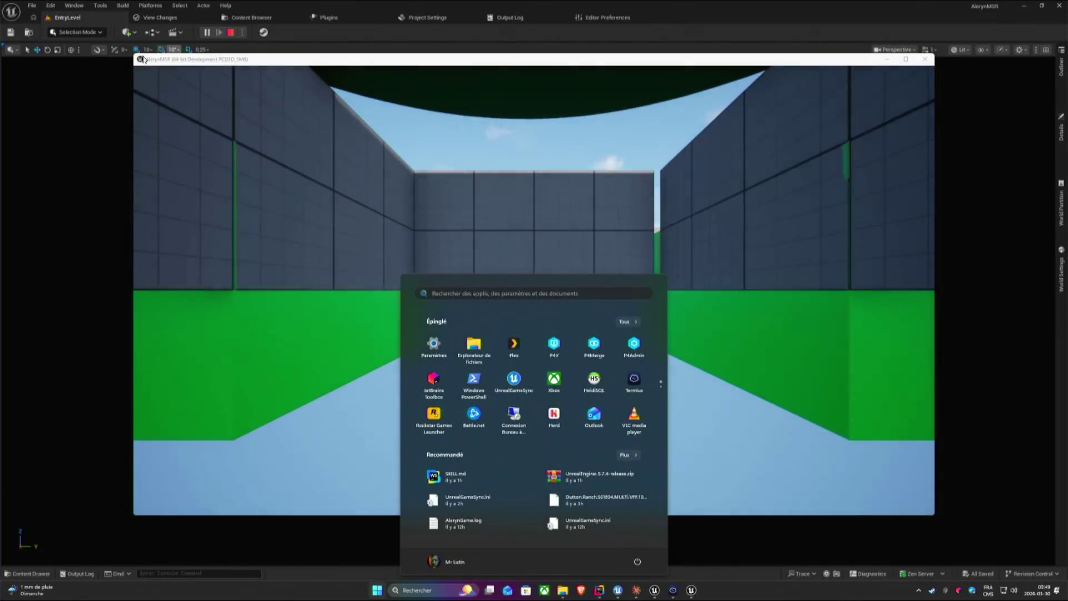
key("super")
left_click_drag(136, 59, 520, 275)
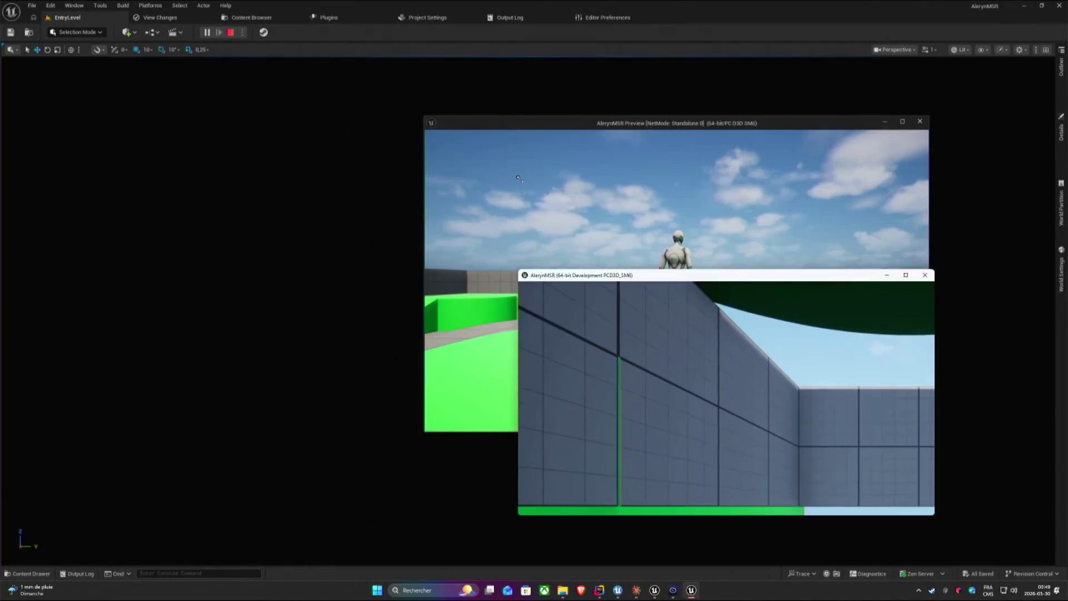
left_click_drag(678, 280, 284, 141)
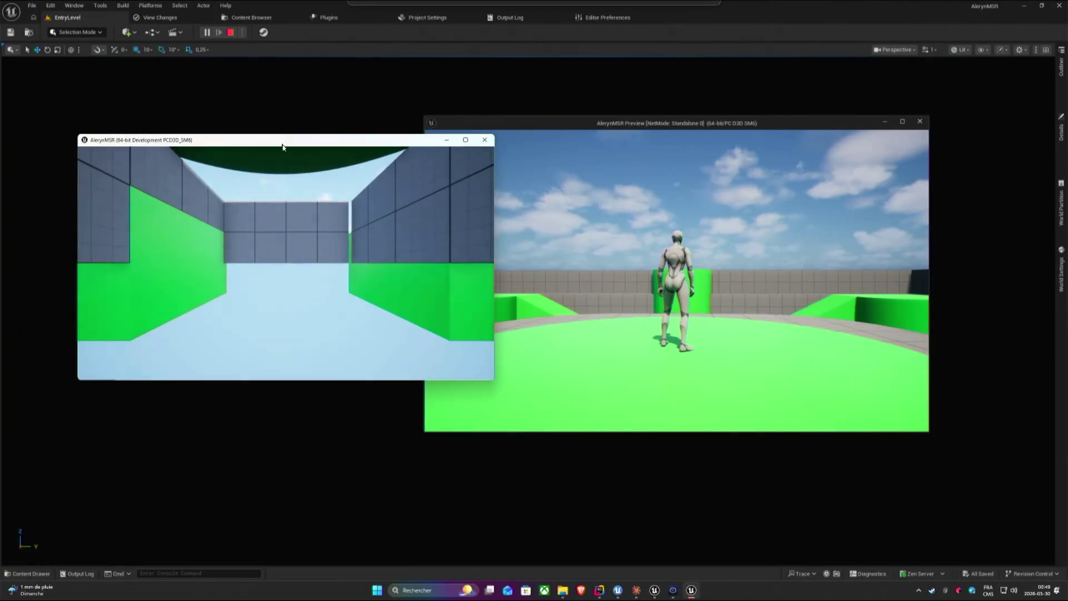
left_click_drag(576, 122, 658, 113)
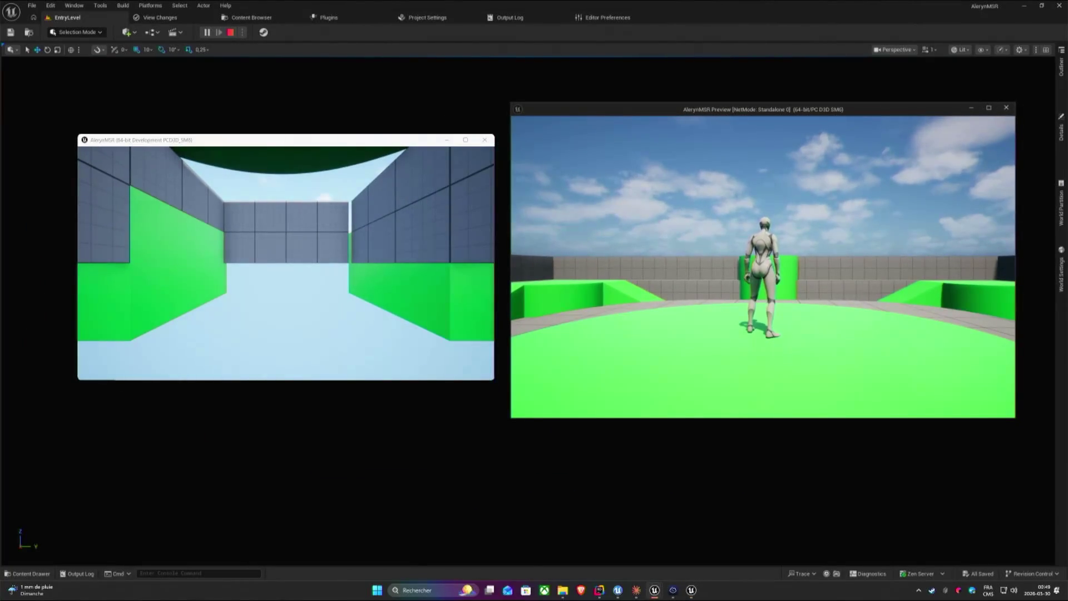
key("super")
left_click(404, 144)
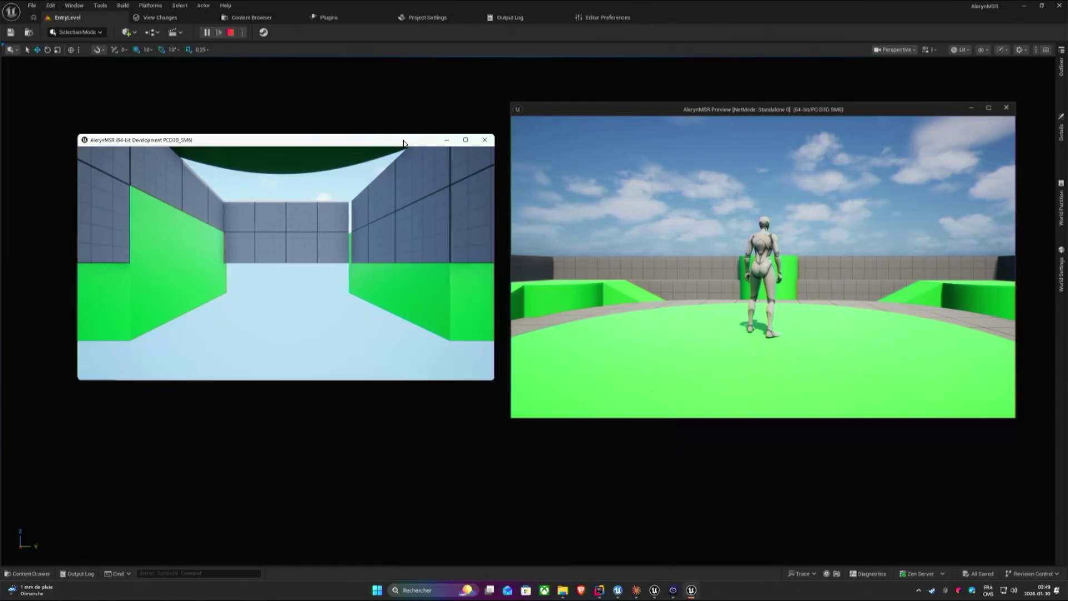
left_click_drag(405, 142, 396, 133)
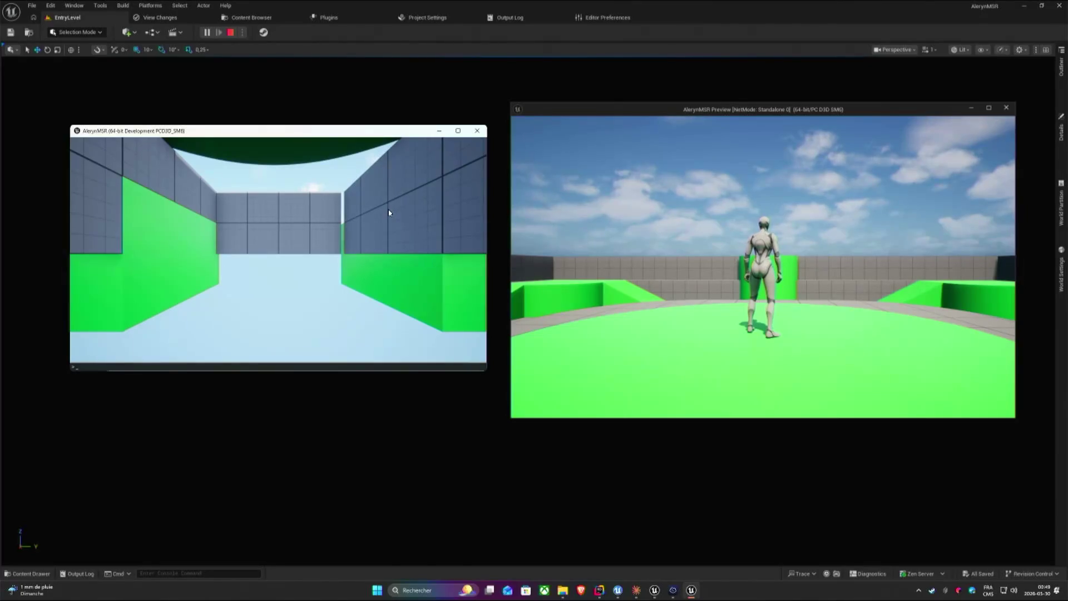
Connect the packaged client to 152.228.216.40 and run its character across the green circle.
key("Up")
key("Return")
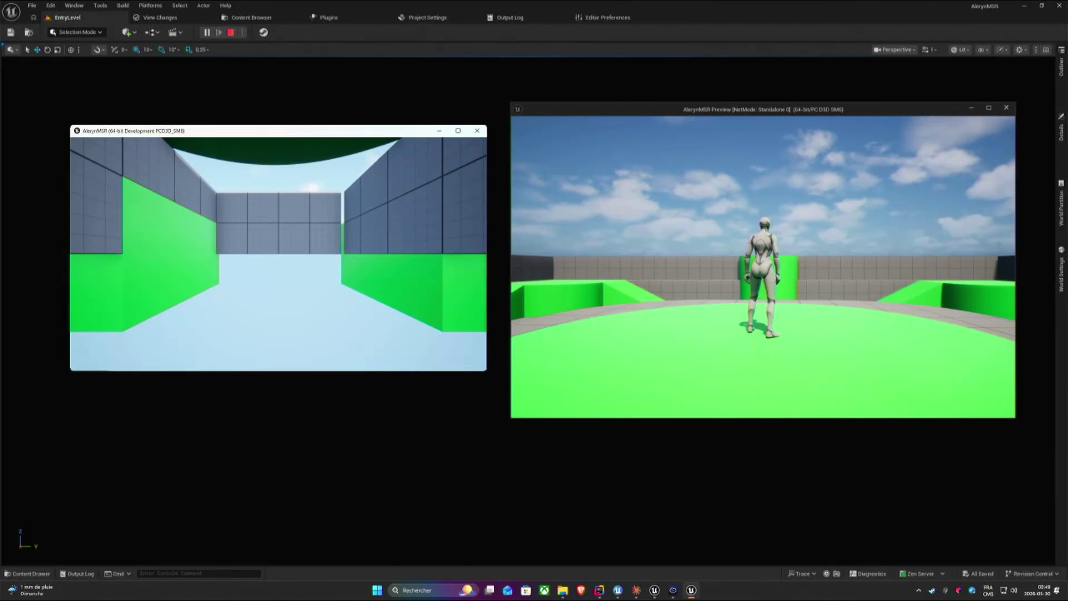
key("super_L")
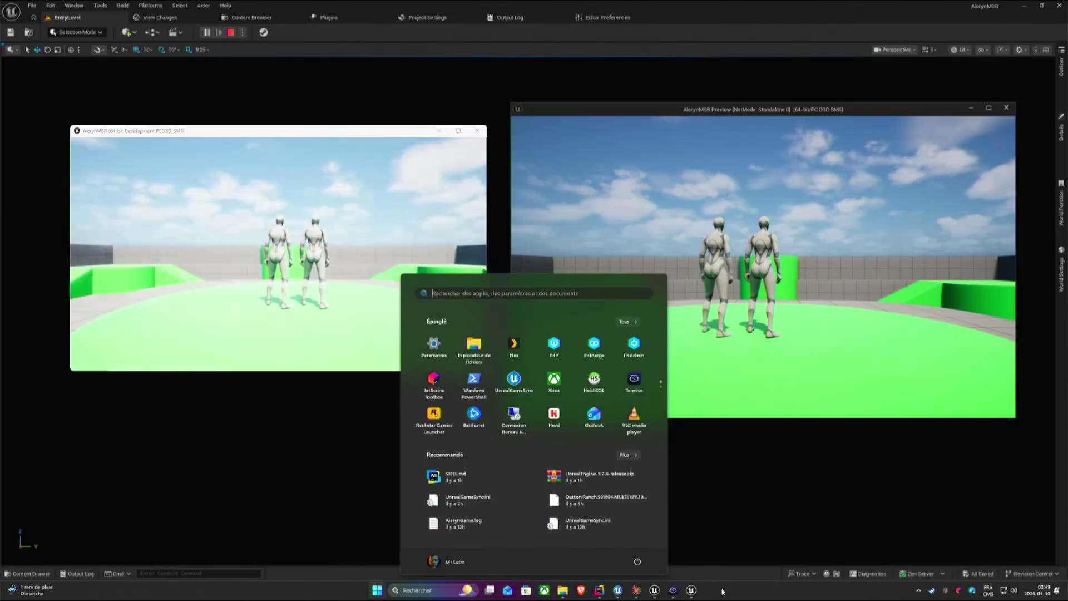
key("super_L")
left_click_drag(276, 251, 276, 250)
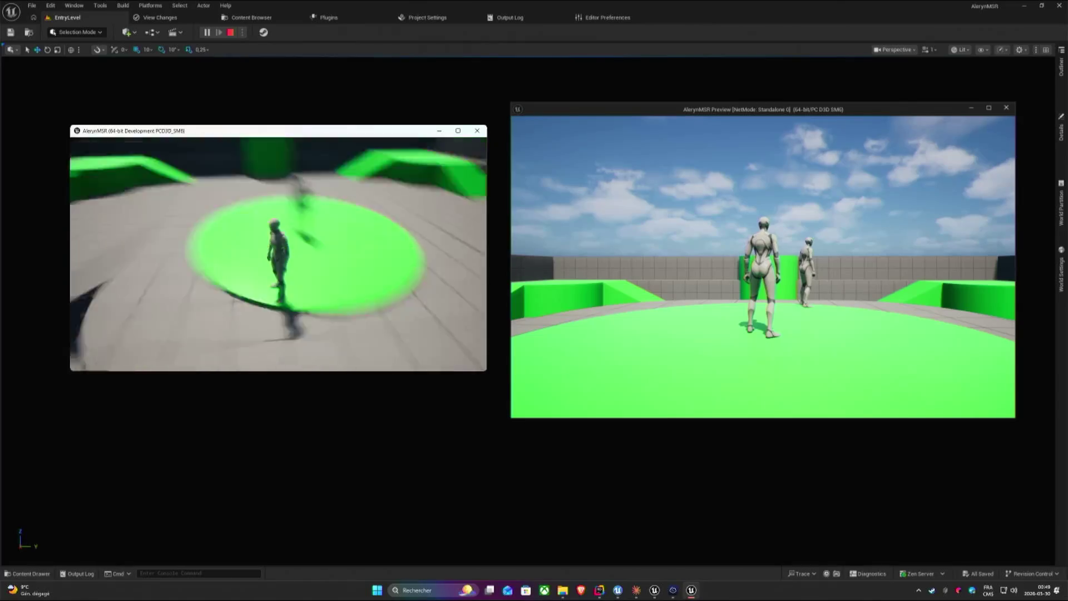
key("w")
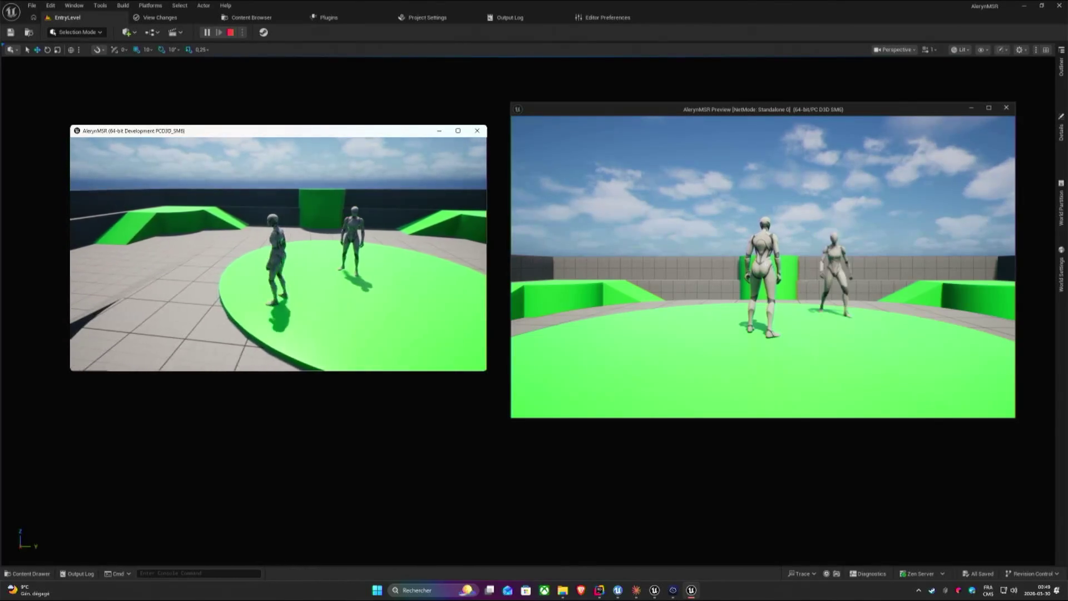
key("w")
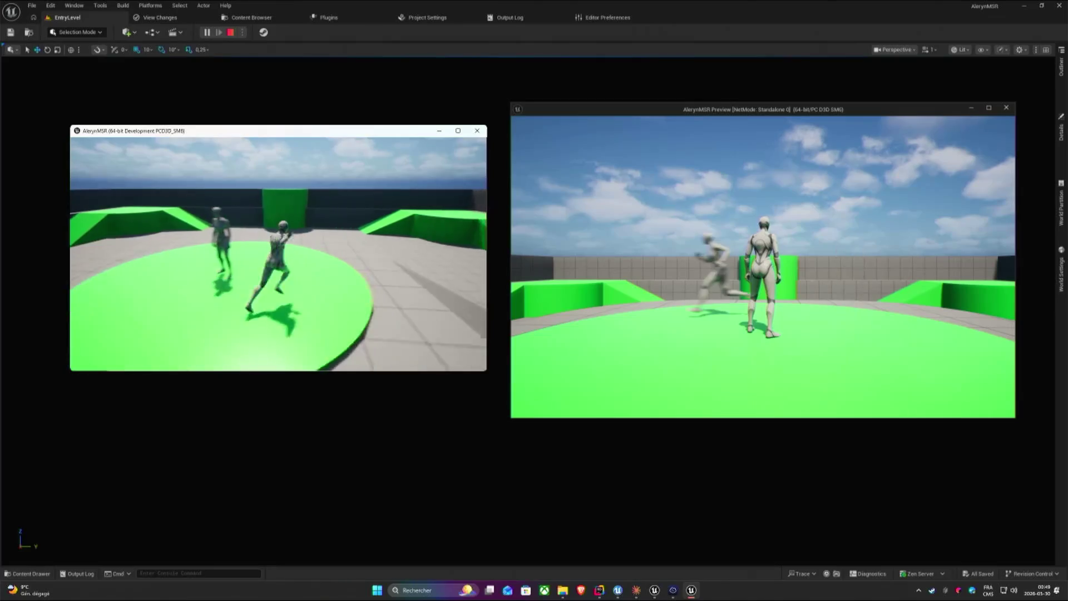
Walk and jump the editor preview's character around the platform, then bring the server log forward.
key("super")
key("super")
key("w")
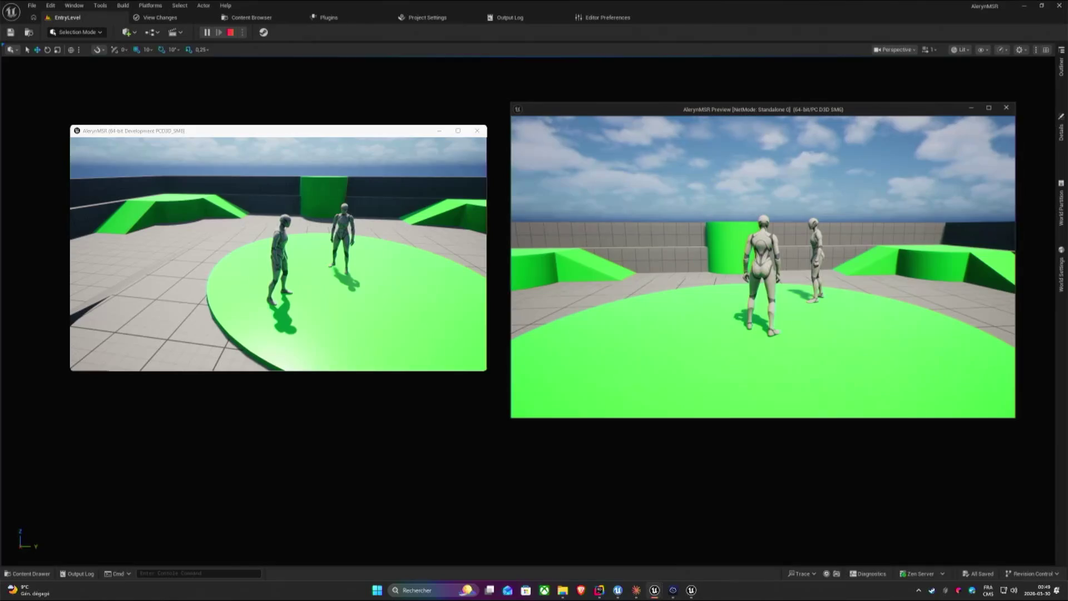
key("a")
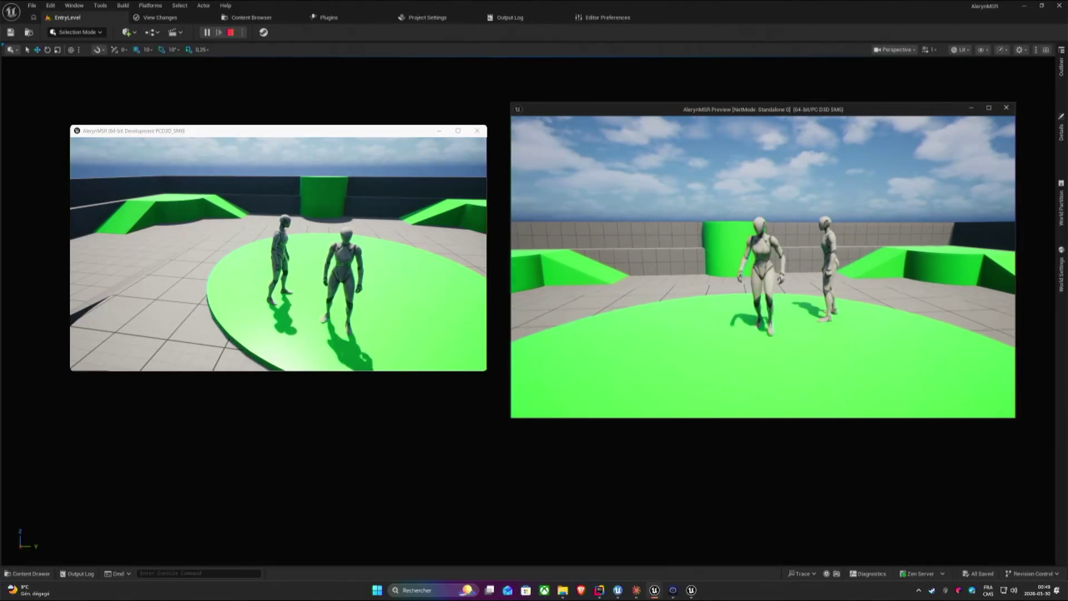
key("d")
key("w")
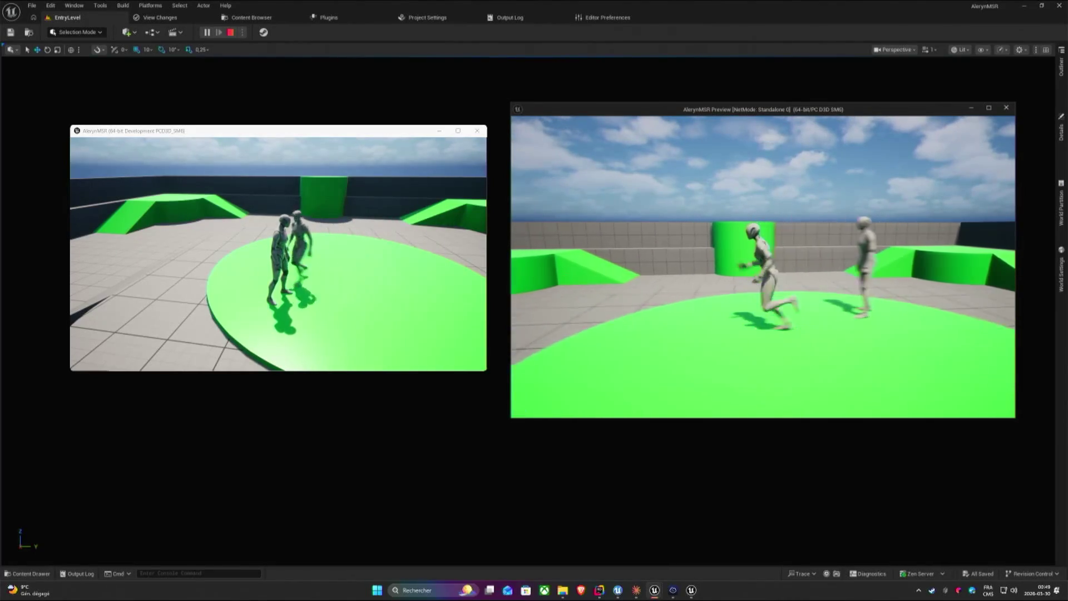
key("space")
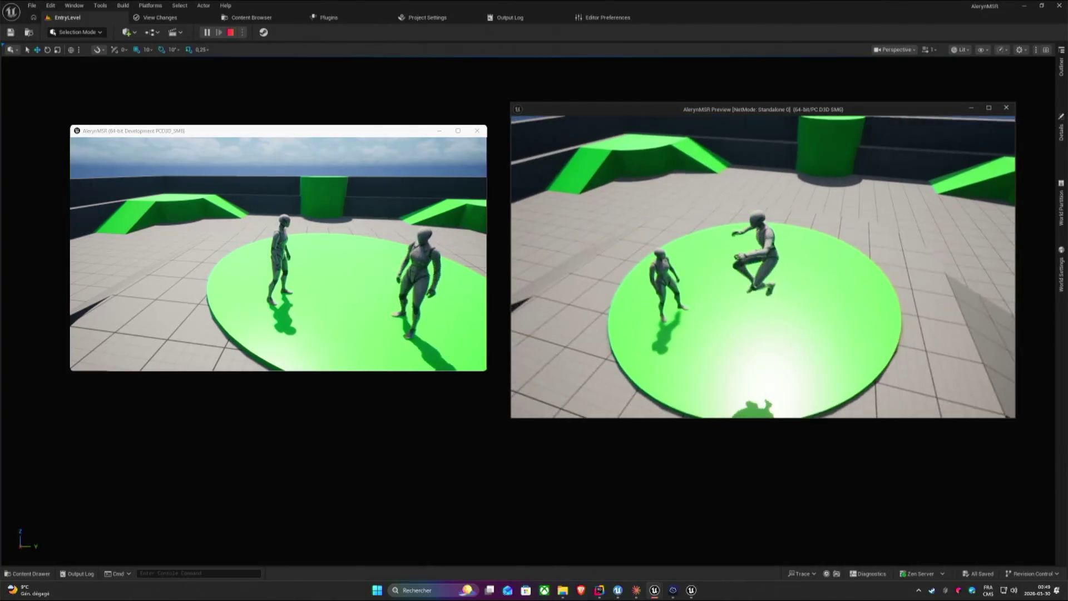
key("w")
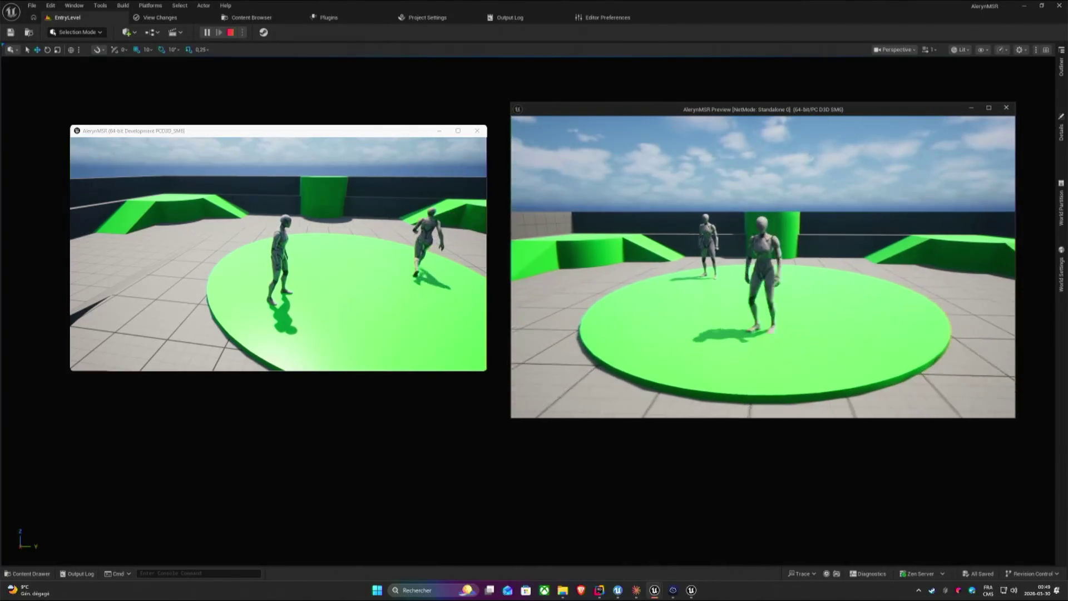
key("w")
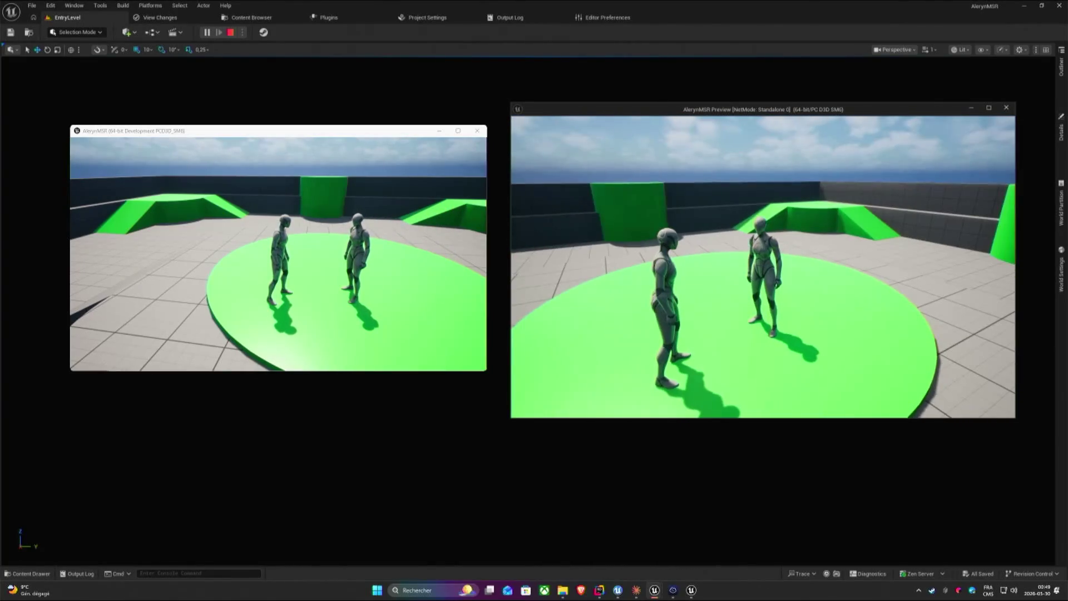
key("super")
left_click(691, 590)
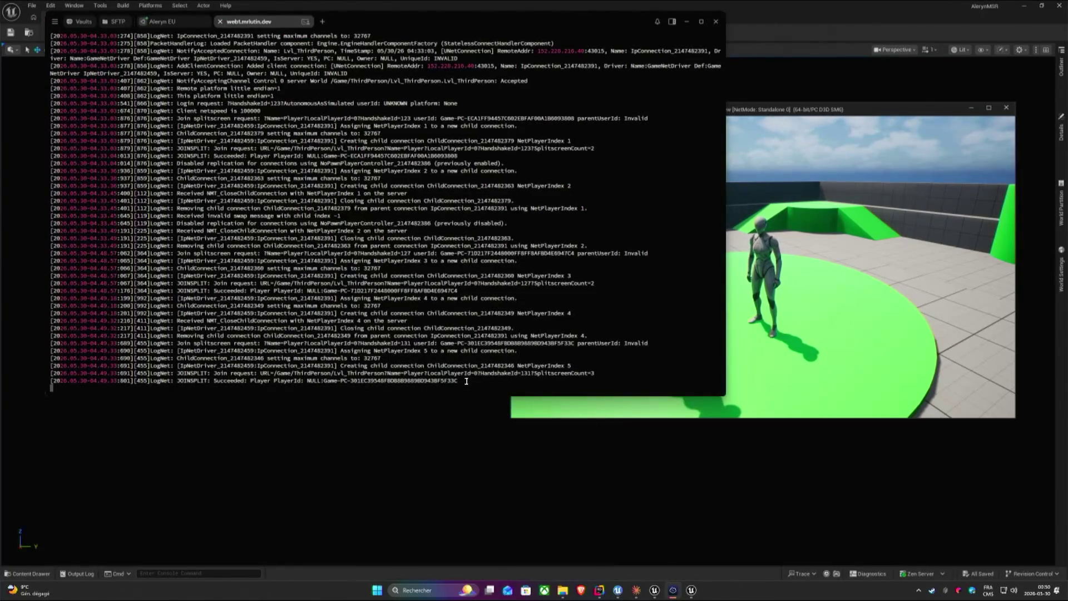
Inspect the join request line and its map address in the server log, then show the Aleryn EU session.
left_click_drag(427, 373, 595, 375)
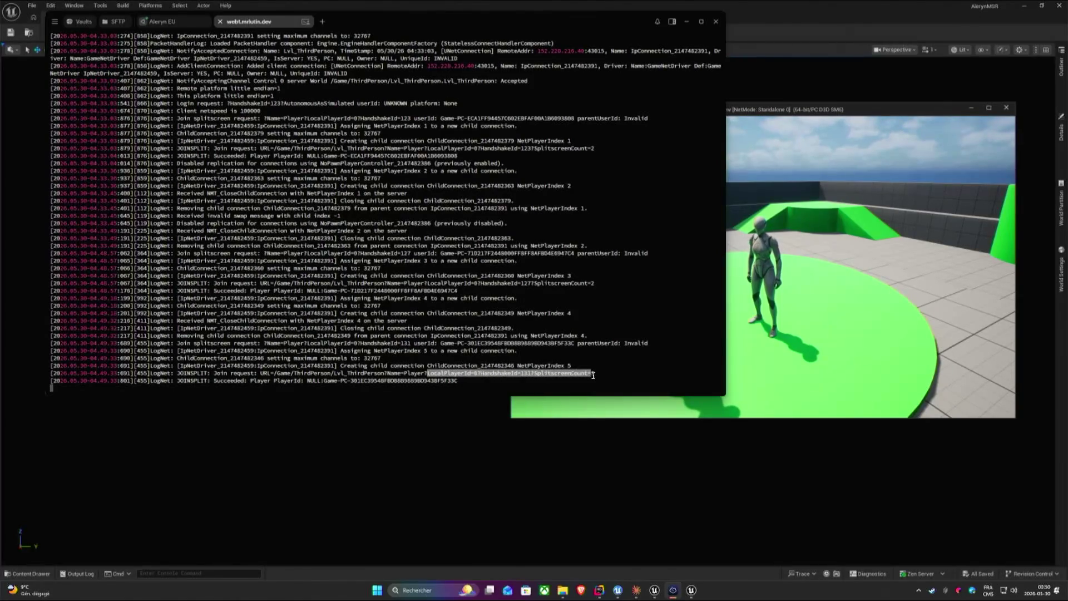
left_click(325, 378)
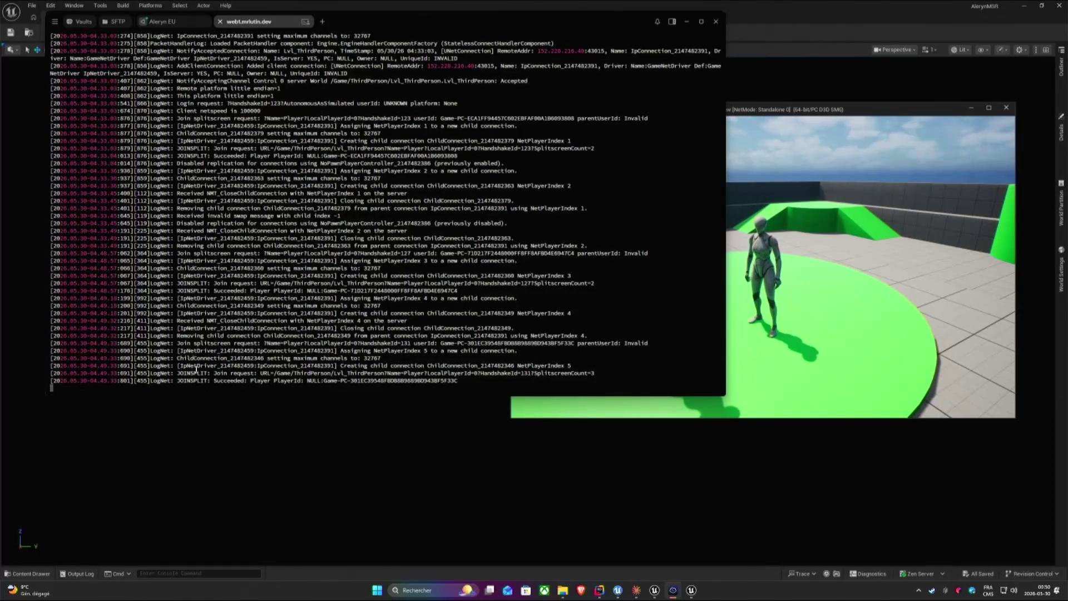
mouse_move(265, 373)
left_mouse_down()
mouse_move(424, 374)
mouse_move(304, 386)
left_mouse_up()
left_click(426, 376)
left_click(304, 386)
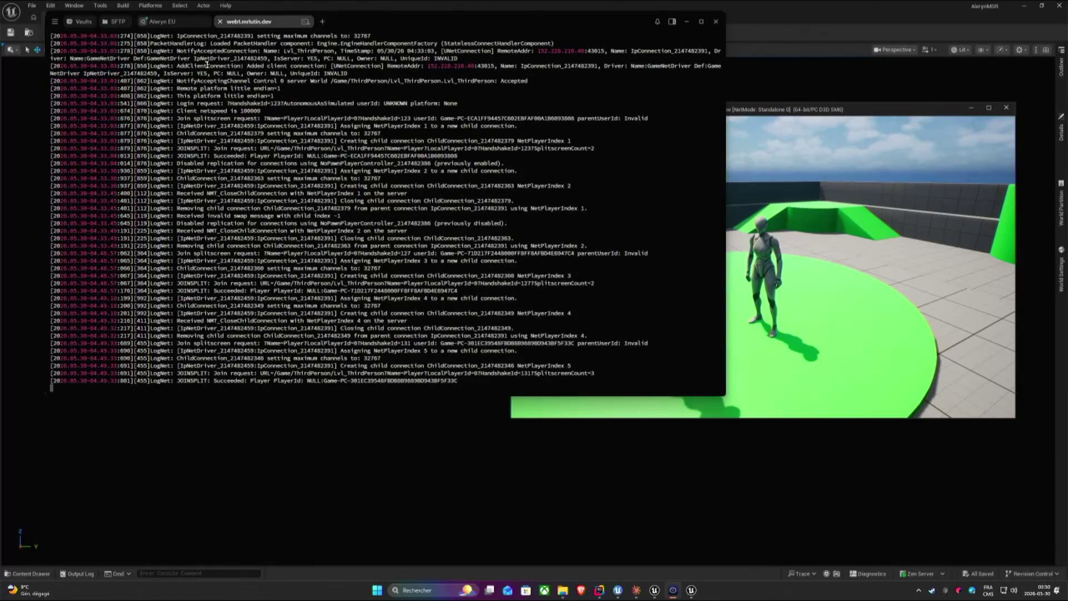
left_click(163, 20)
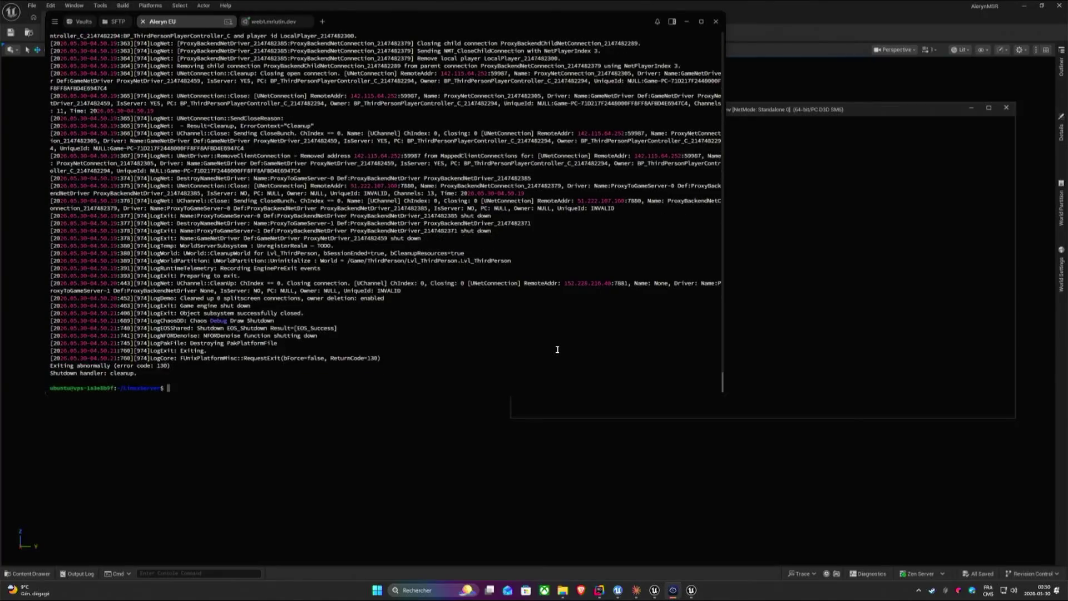
Launch './start_server.sh proxy eu-1' inside a detached screen session named proxy.
key("Up")
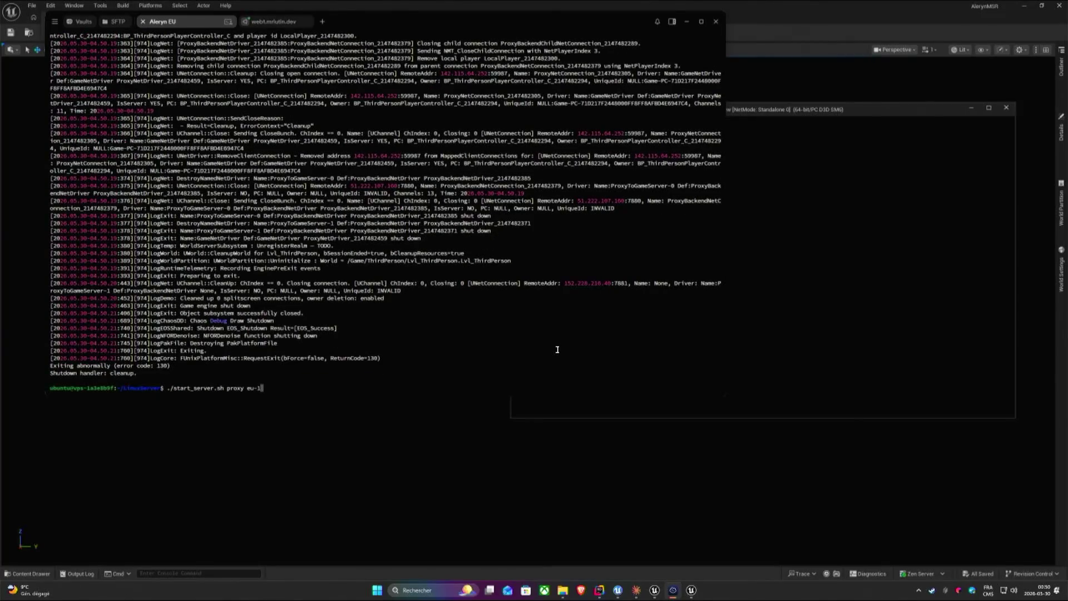
left_click_drag(167, 387, 265, 387)
left_click(298, 383)
key("Down")
key("Return")
type("./start_server.sh proxy eu-1")
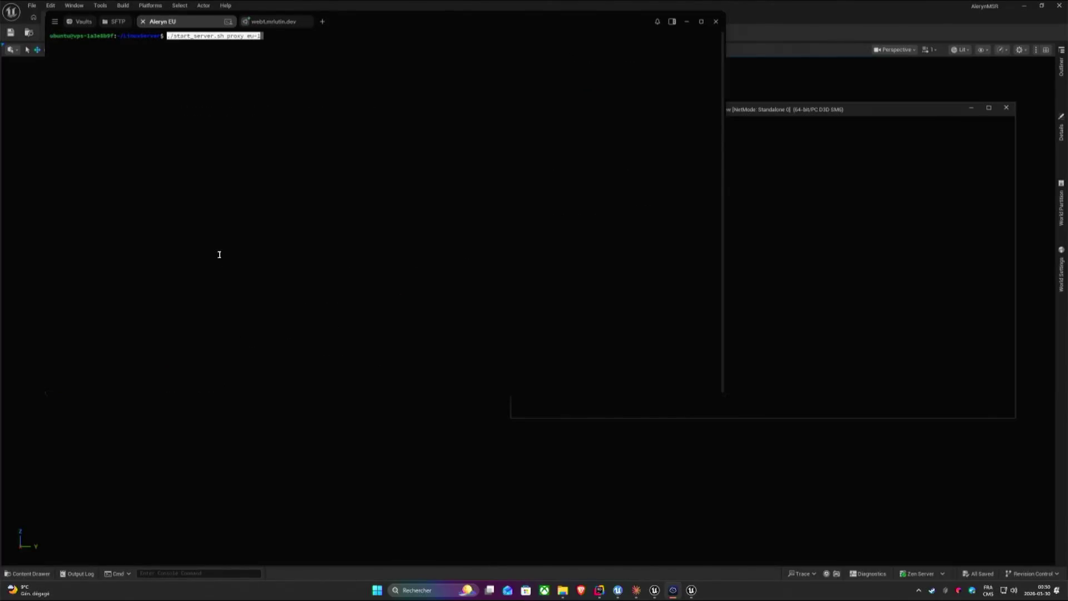
key("Return")
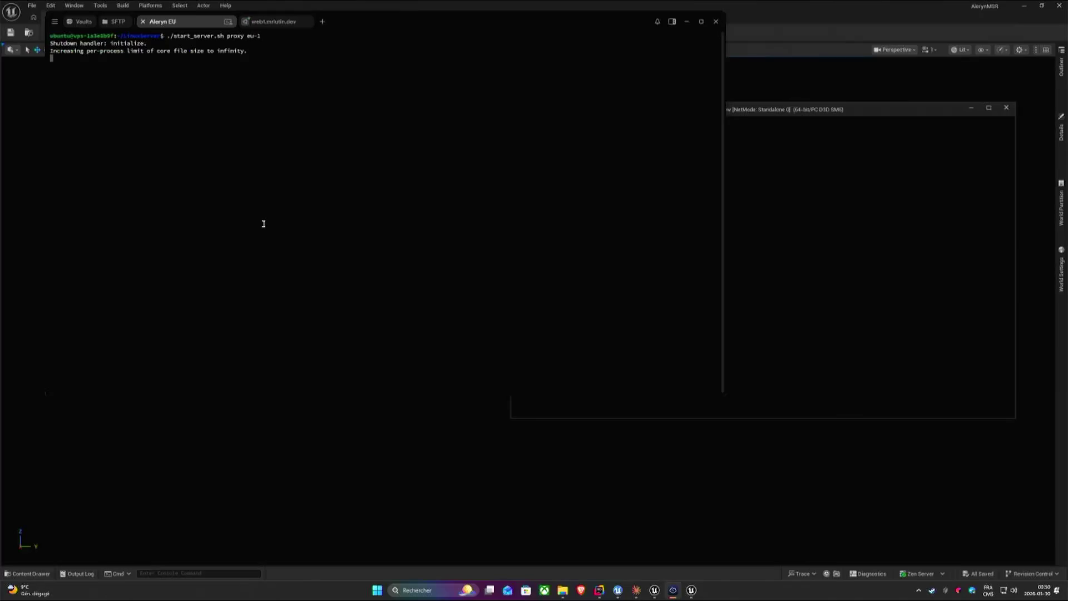
key("ctrl+a")
type("d")
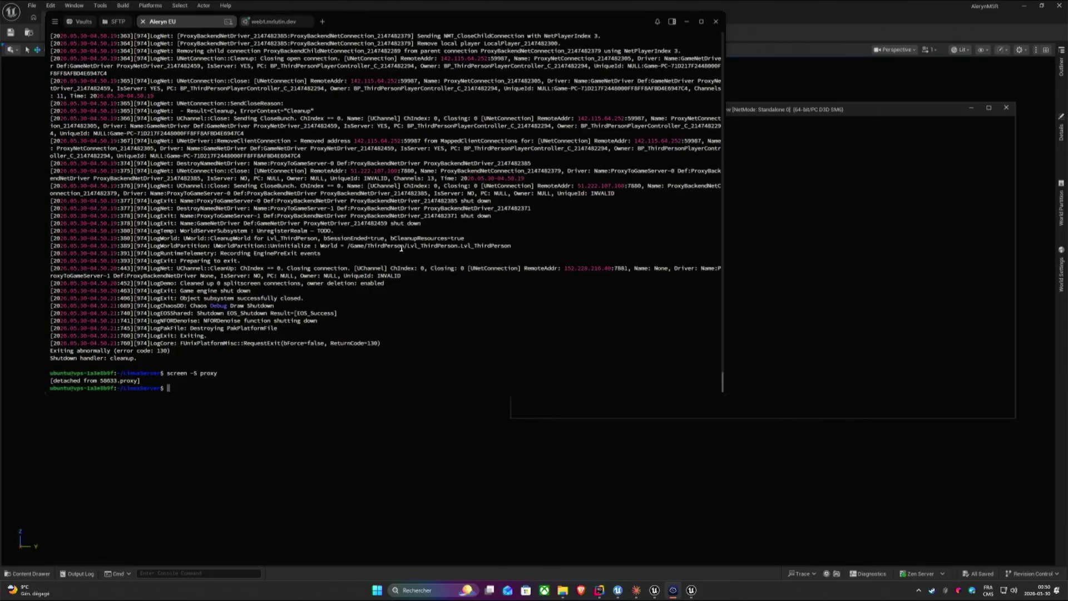
type("./start_server.sh proxy eu-1")
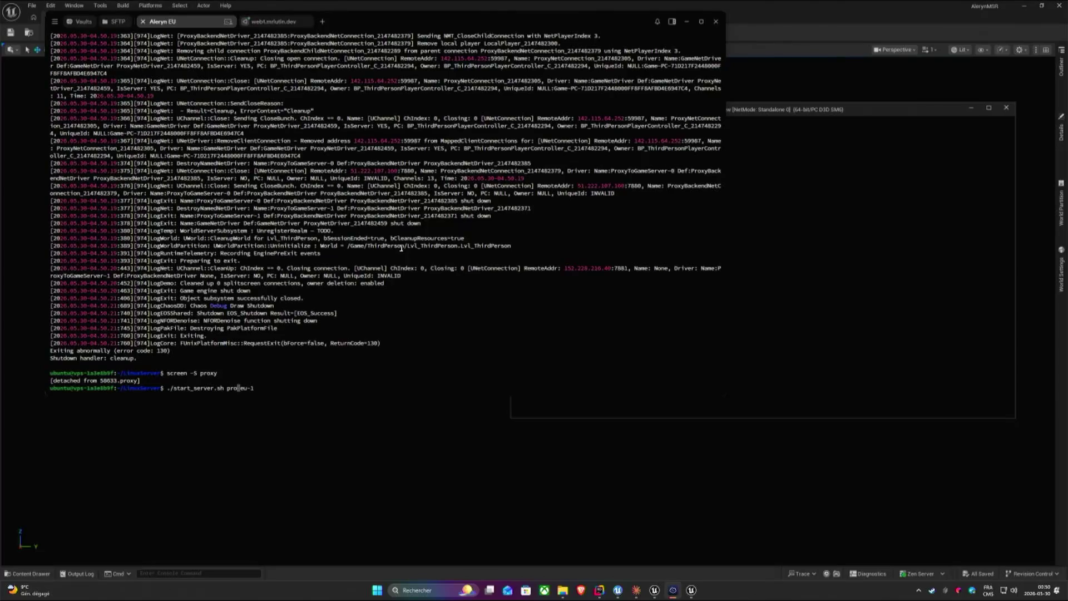
type("wor")
type("-a")
Start the world-a eu-1 server and return to the other host's log session.
key("Return")
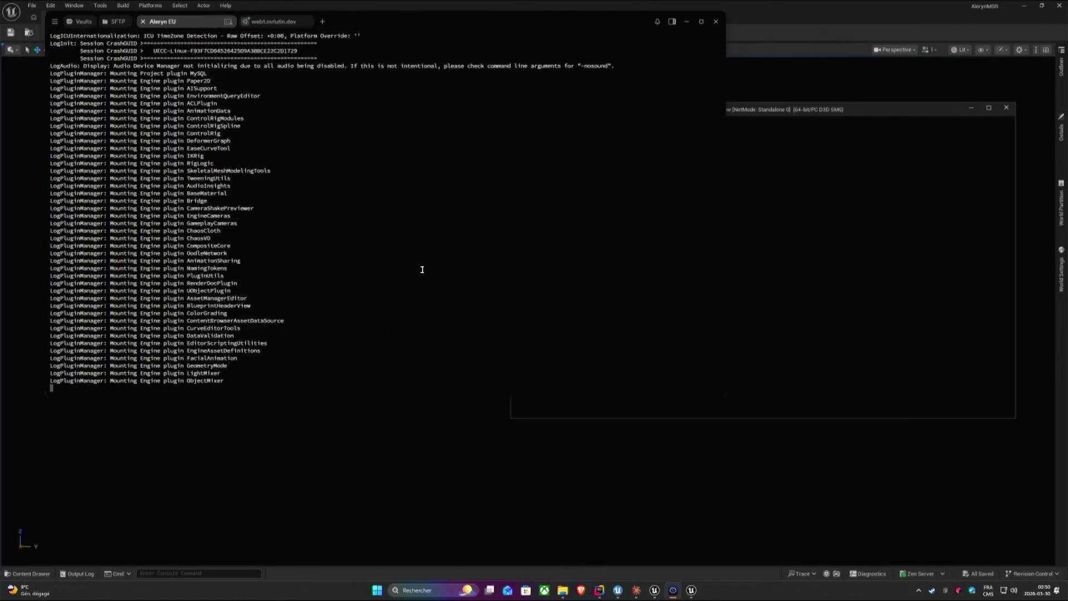
left_click(269, 22)
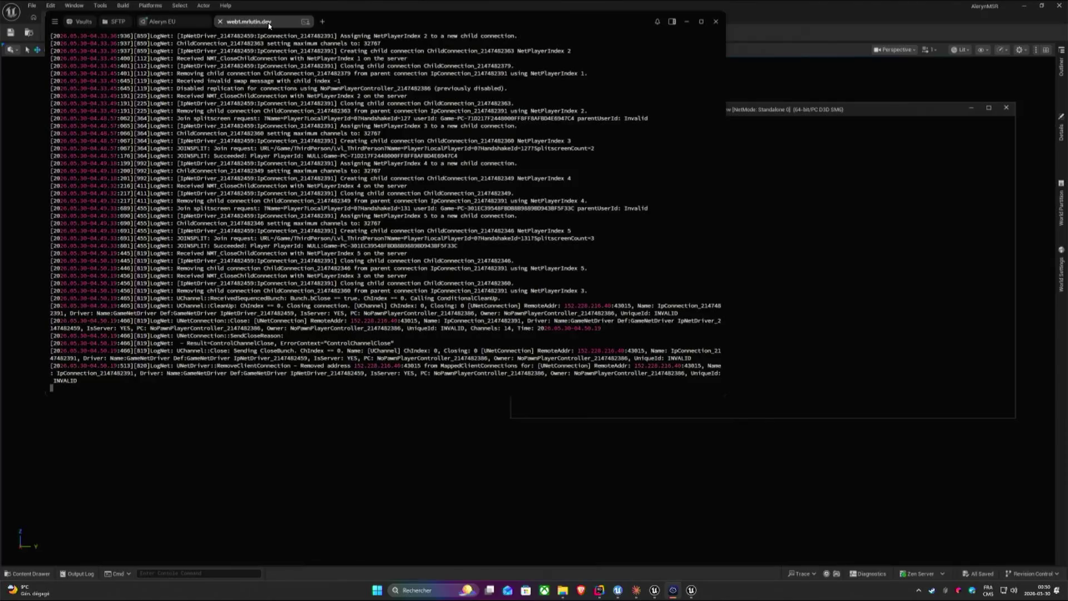
Reconnect the editor preview to the remote server via the recalled open command and check the Aleryn EU log.
left_click(767, 306)
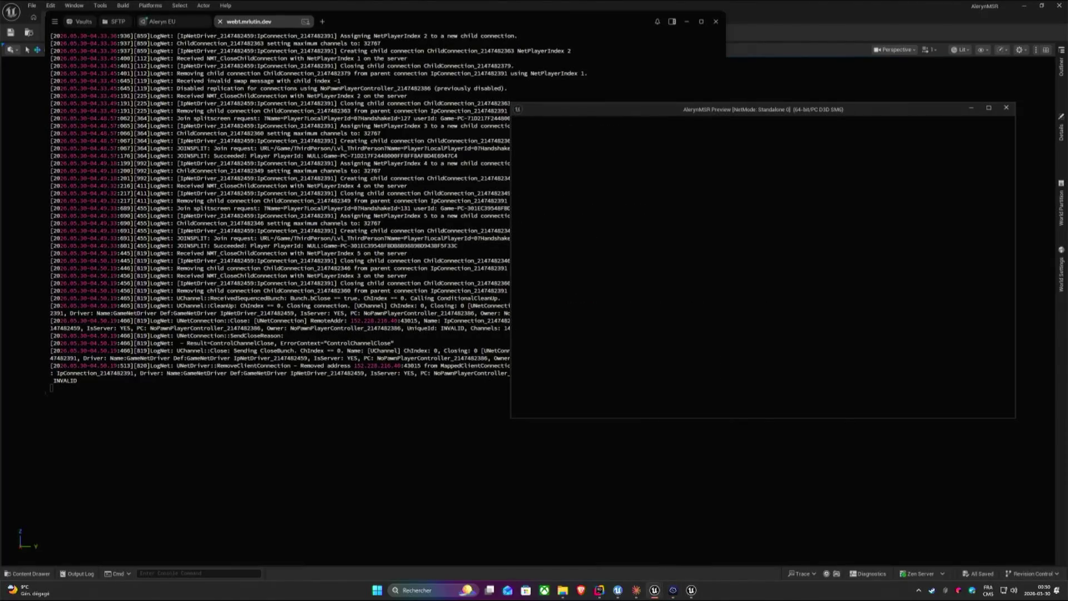
key("grave")
key("Up")
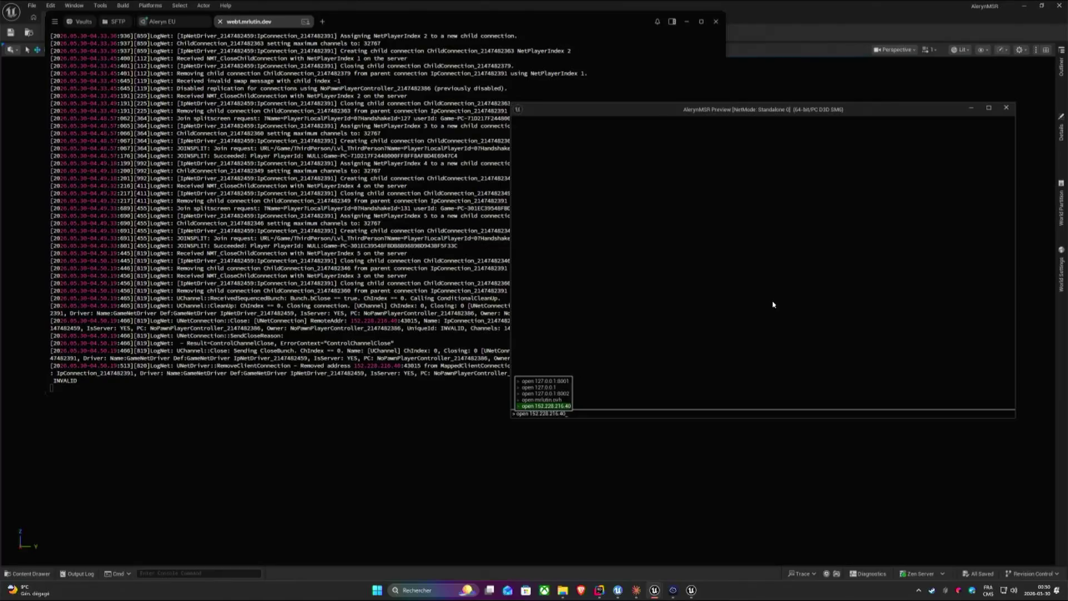
key("Return")
key("super")
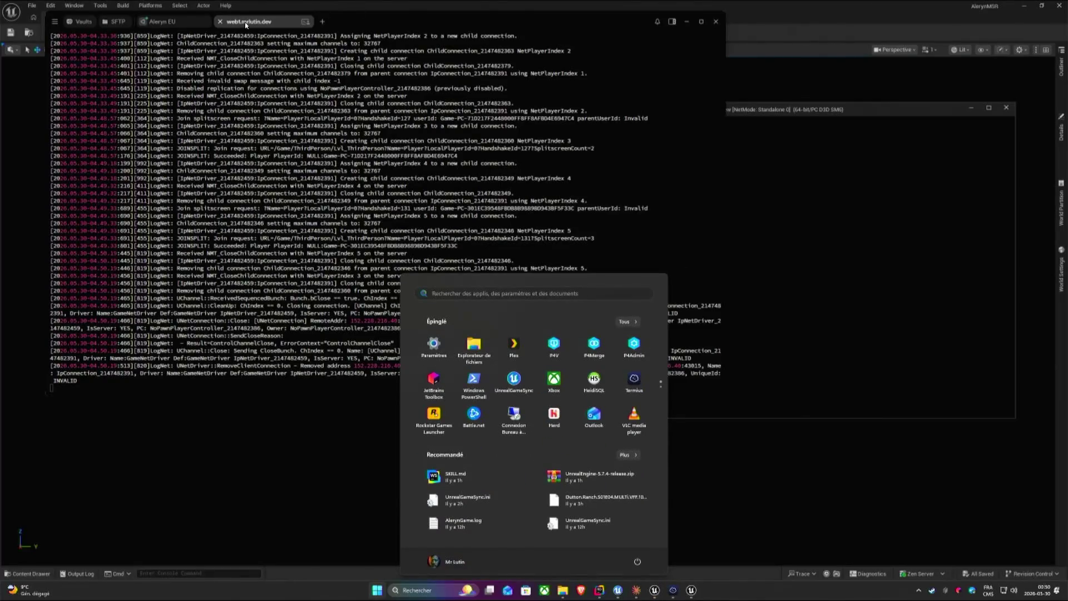
key("super")
left_click(174, 22)
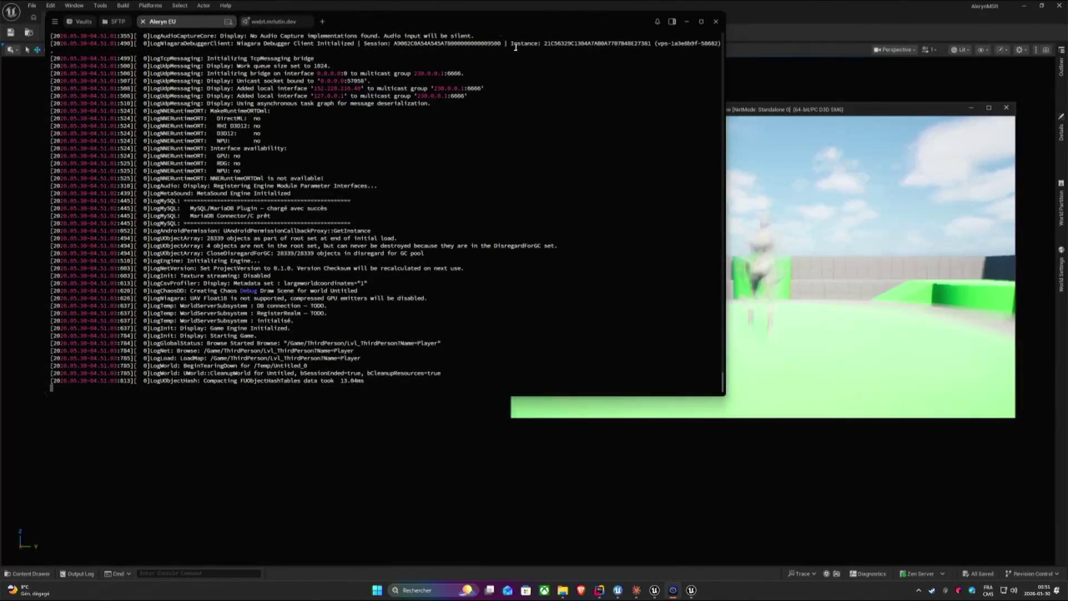
left_click_drag(489, 18, 470, 24)
Walk and orbit the preview character in the level while watching the server log.
left_click(834, 251)
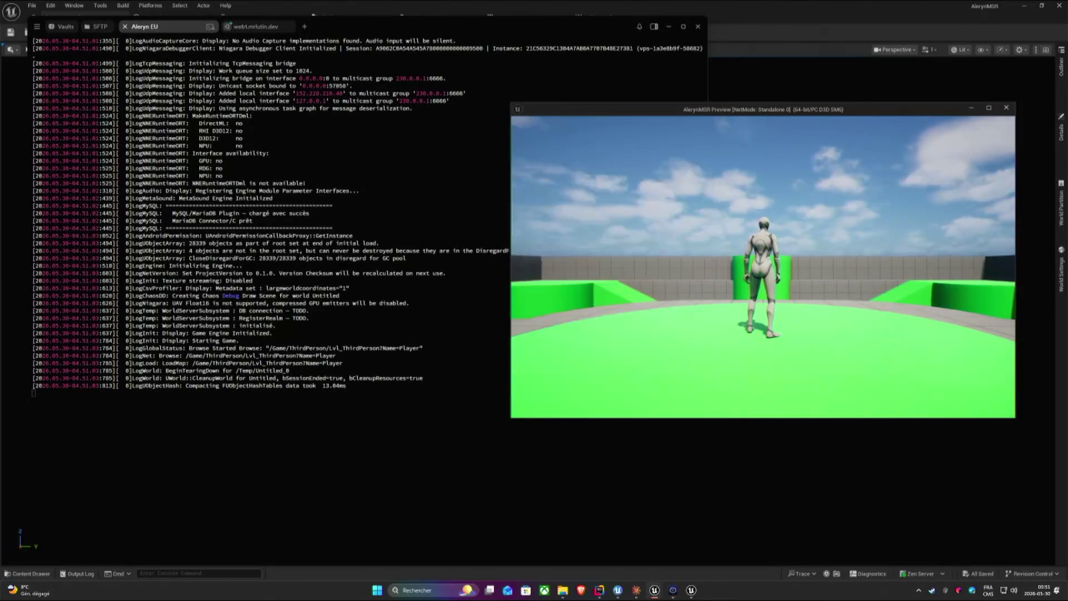
key("w")
left_click_drag(751, 276, 751, 208)
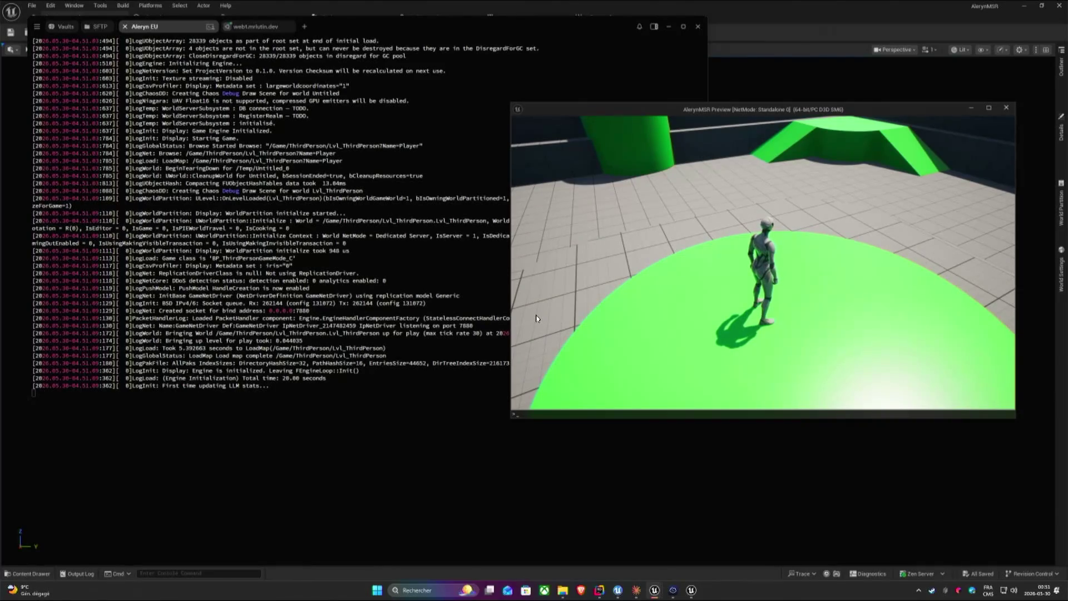
left_click(437, 295)
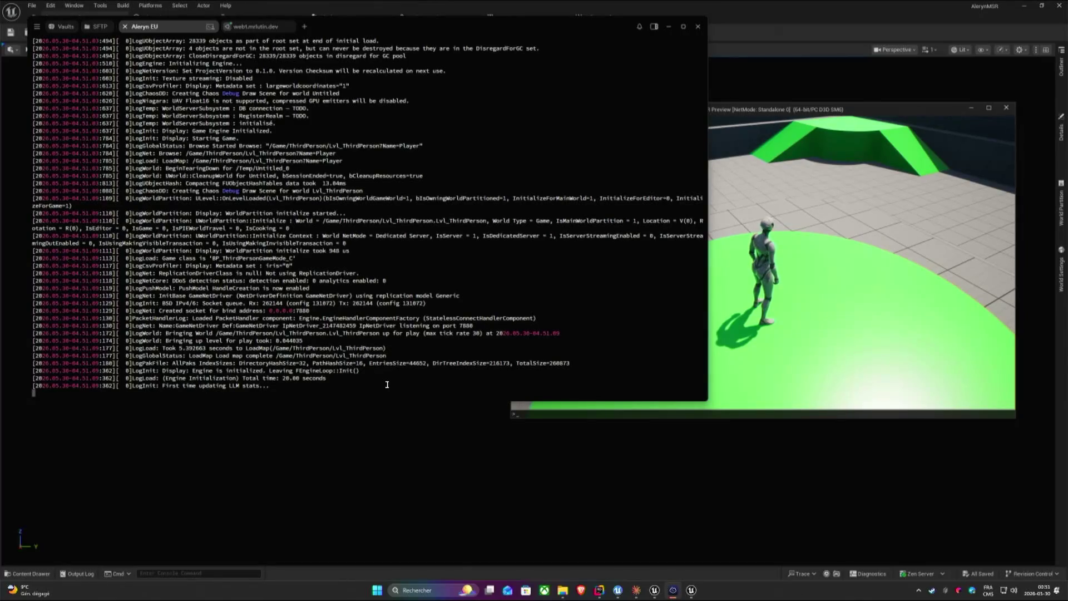
key("Return")
key("Return")
left_click(809, 277)
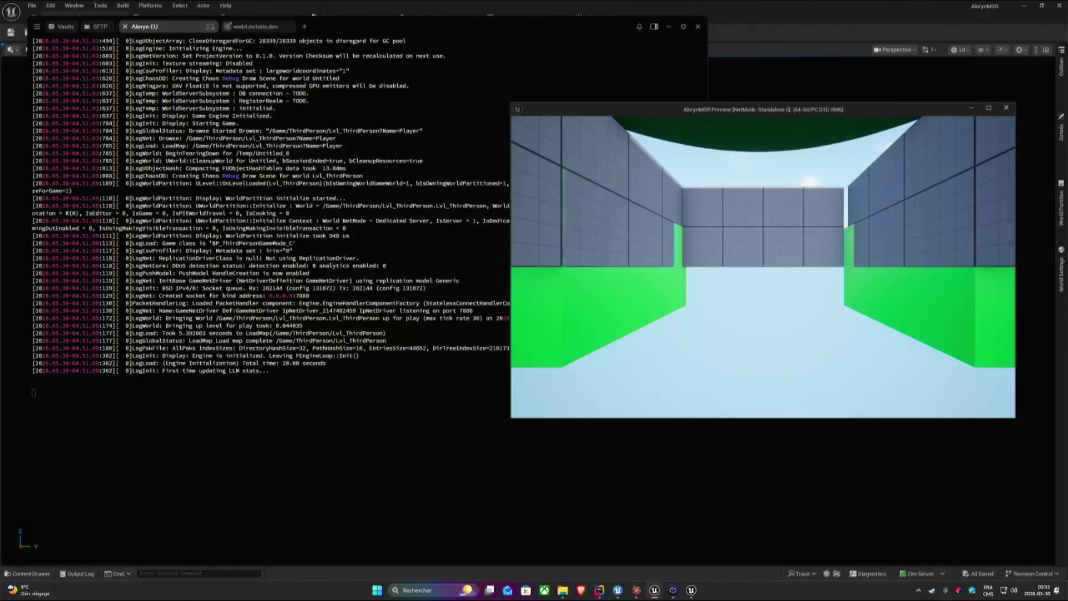
Dismiss the preview's console, step out of the game and switch over to Rider.
key("grave")
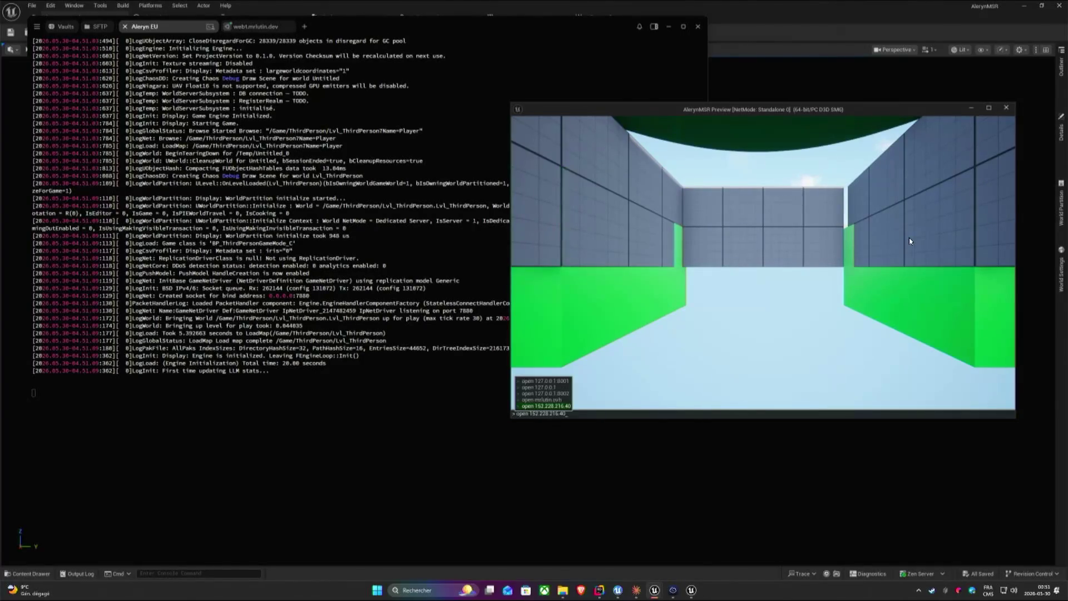
key("Escape")
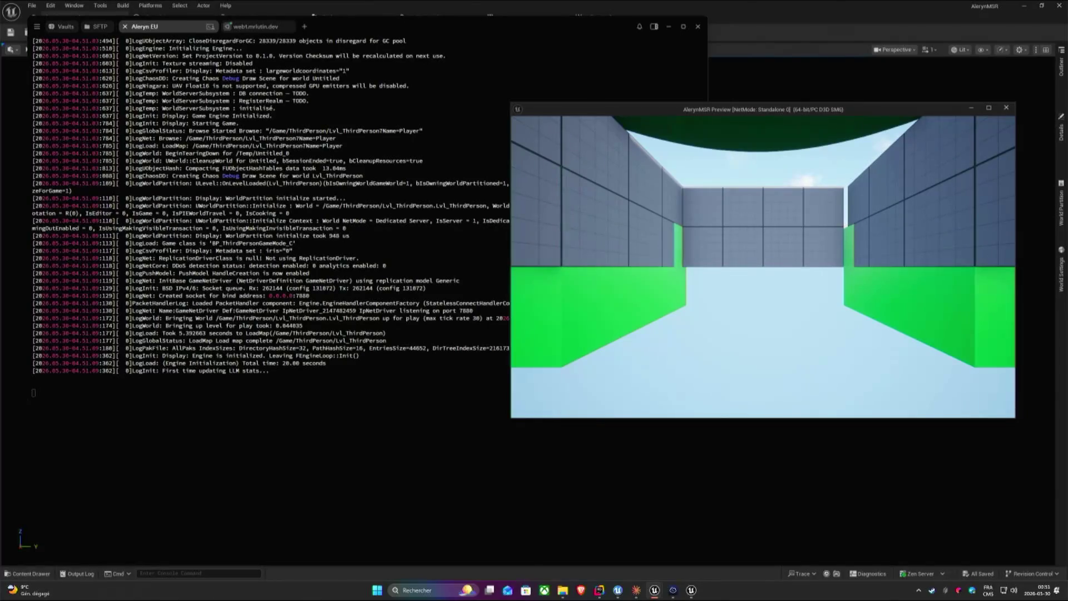
key("super")
left_click(472, 227)
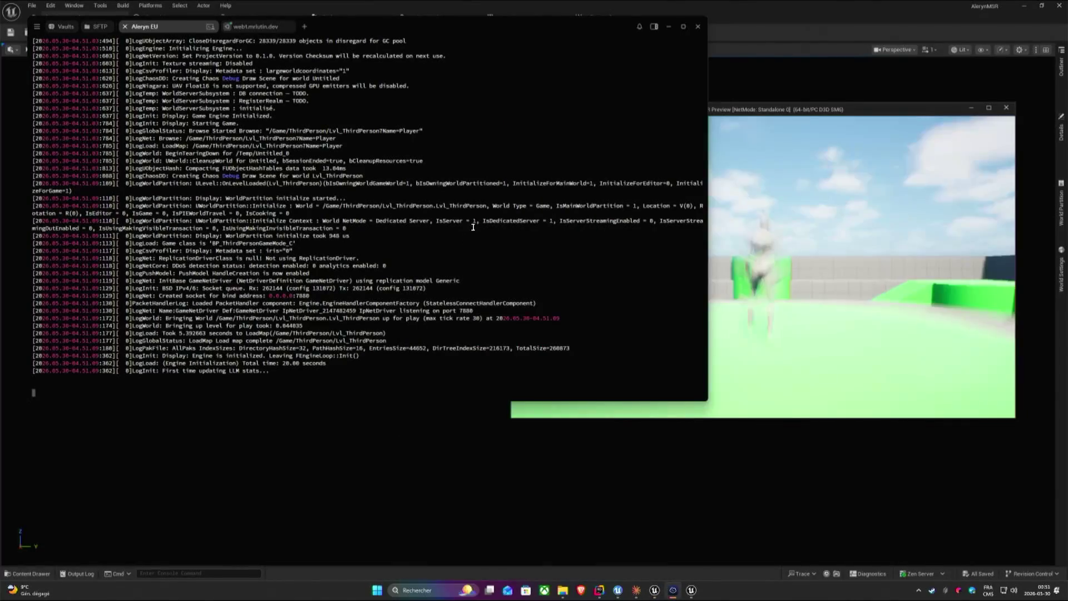
key("alt+Tab")
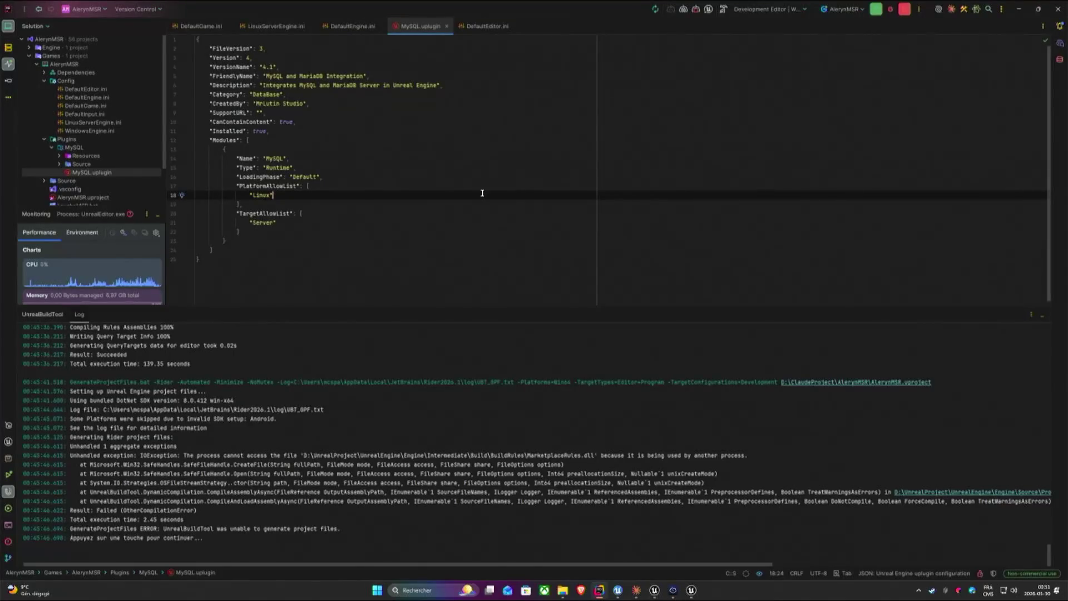
scroll(94, 168, "down", 2)
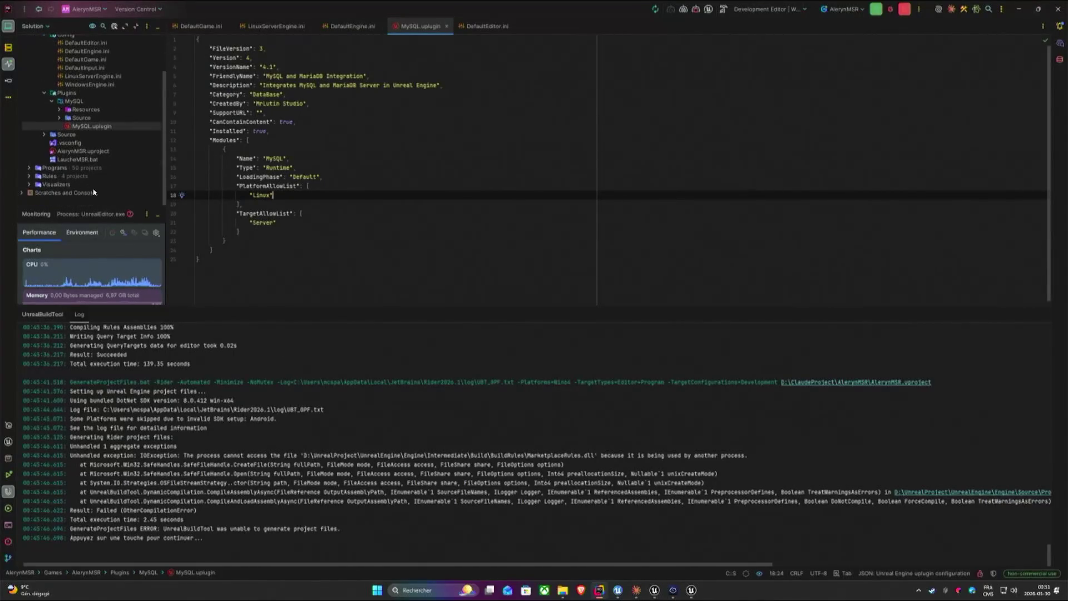
Open start_server.sh from AlerynMSR's Scripts folder in Rider.
left_click(561, 590)
left_click(540, 549)
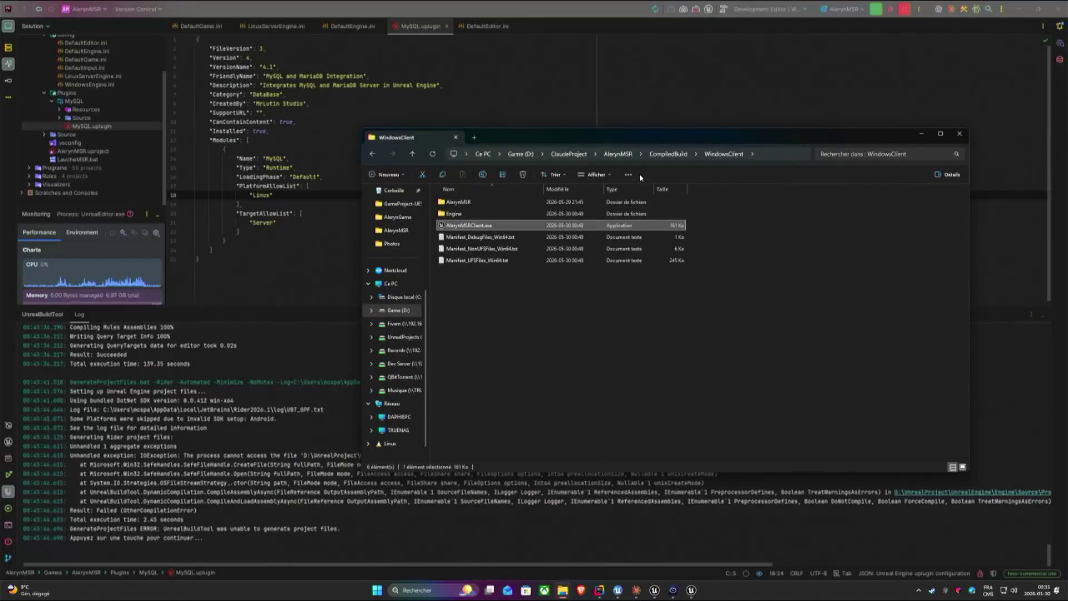
left_click(617, 154)
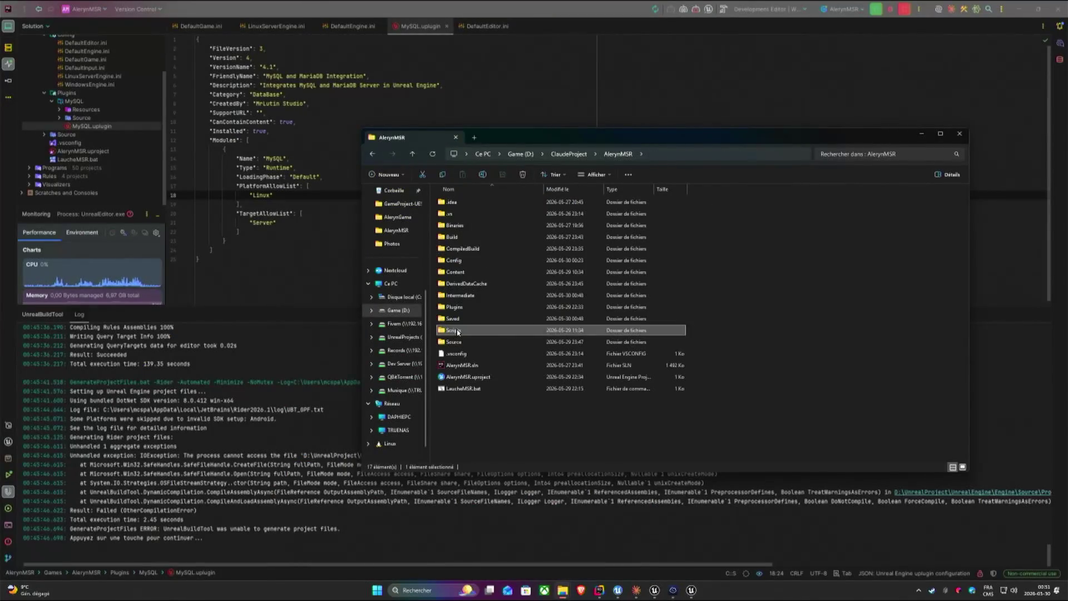
double_click(457, 332)
left_click_drag(461, 237, 498, 104)
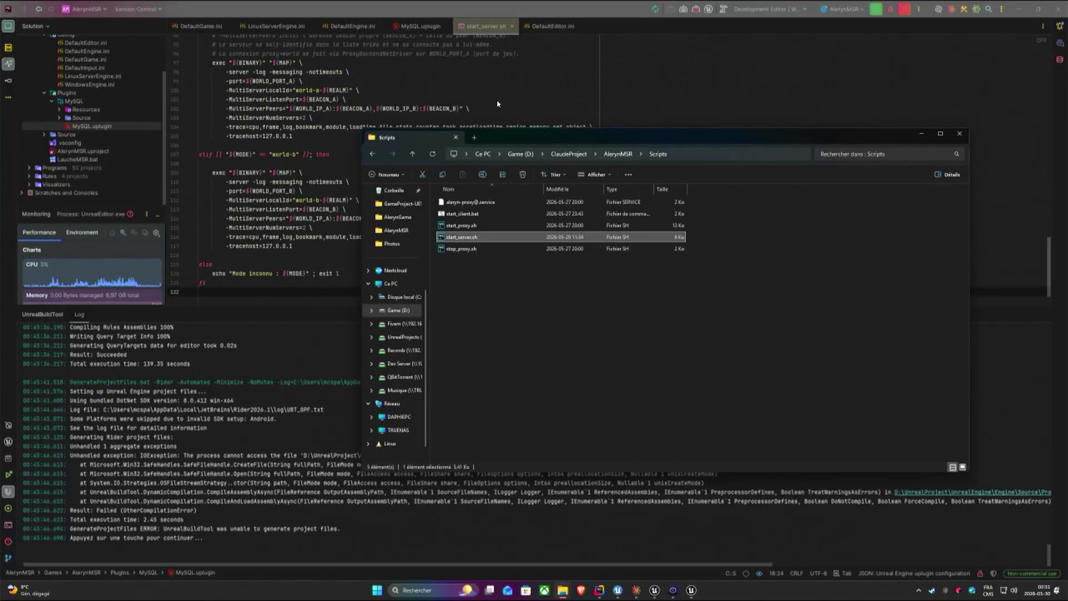
left_click(336, 131)
scroll(353, 100, "up", 2)
scroll(345, 170, "up", 2)
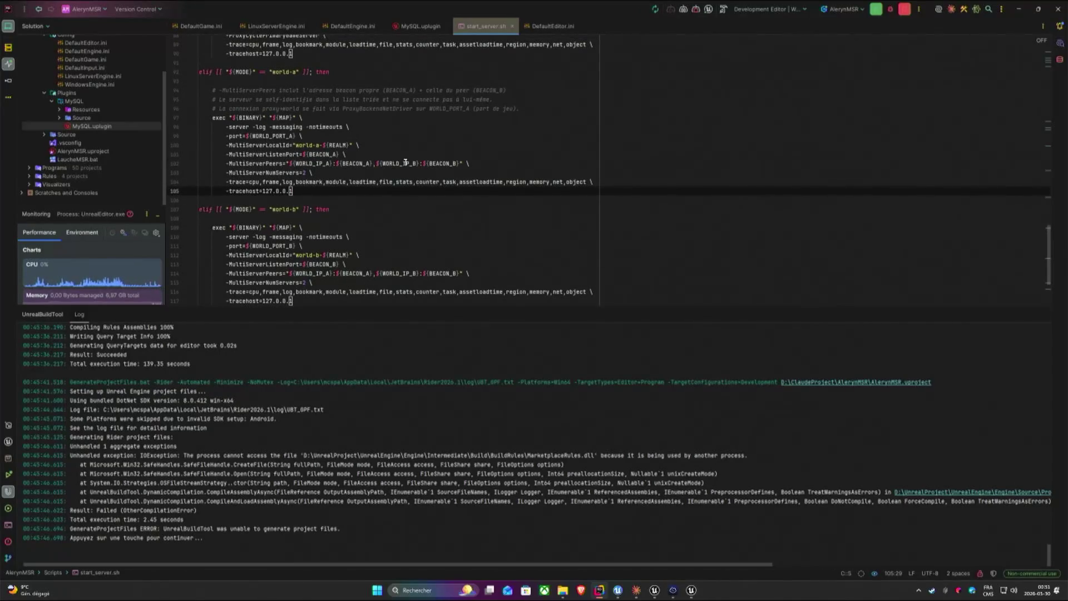
Review the ${WORLD_IP_B}:${BEACON_B} launch setting on line 103, then bring the server terminal forward.
left_click_drag(469, 163, 377, 164)
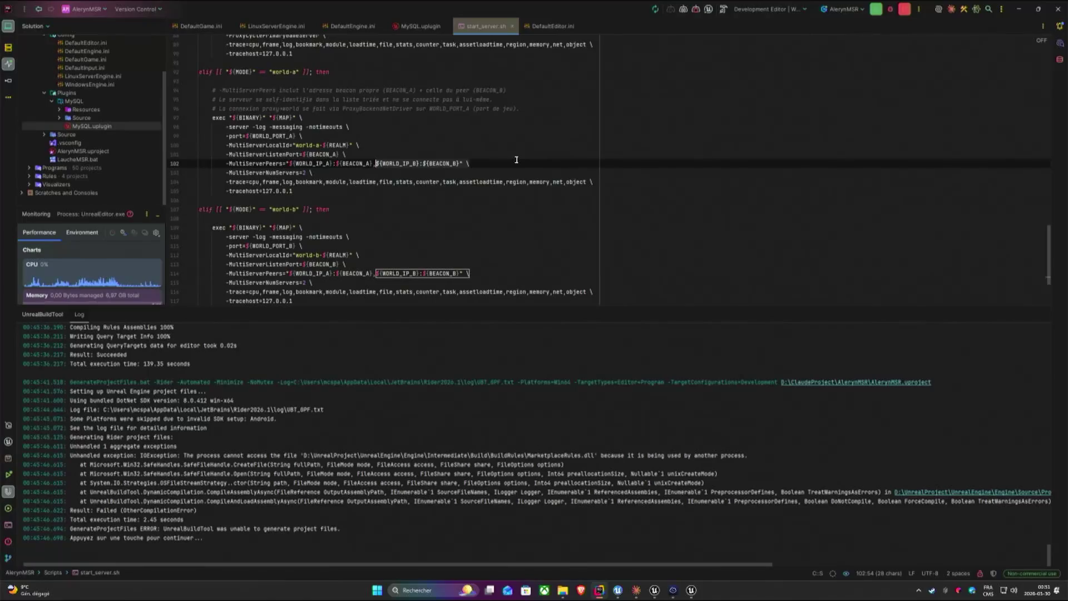
left_click(515, 159)
scroll(534, 184, "up", 3)
scroll(538, 191, "up", 3)
scroll(540, 194, "up", 3)
scroll(541, 194, "up", 3)
scroll(418, 184, "up", 2)
scroll(308, 167, "up", 3)
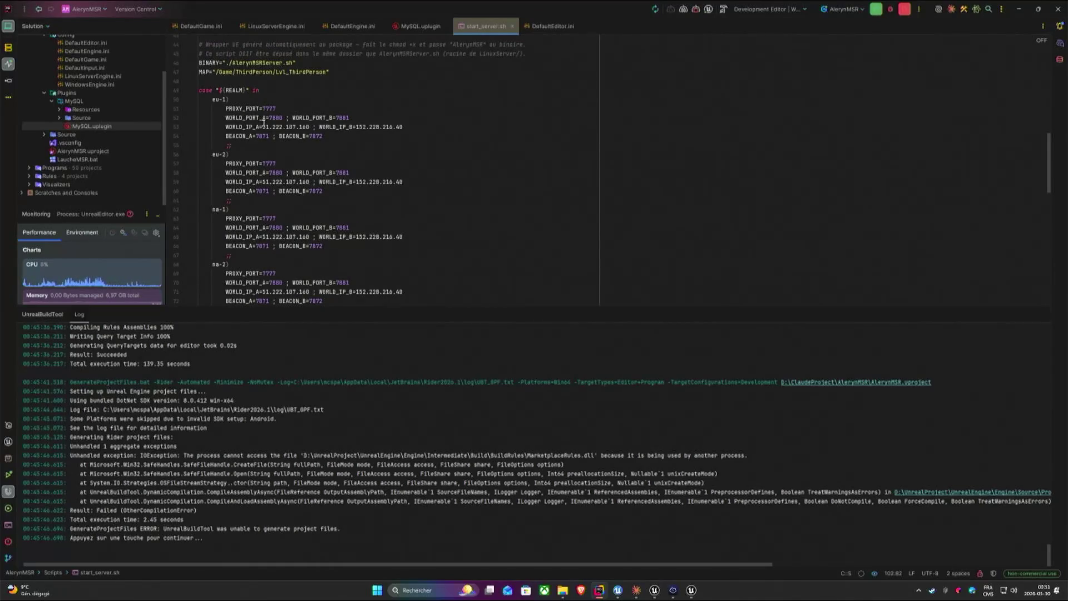
scroll(466, 178, "down", 1)
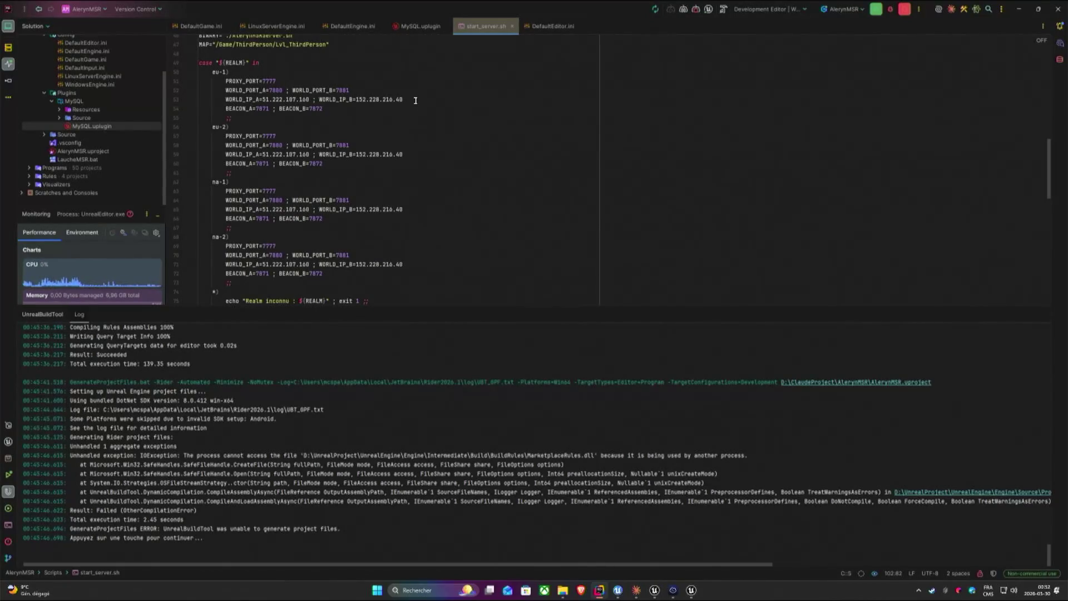
scroll(417, 100, "up", 5)
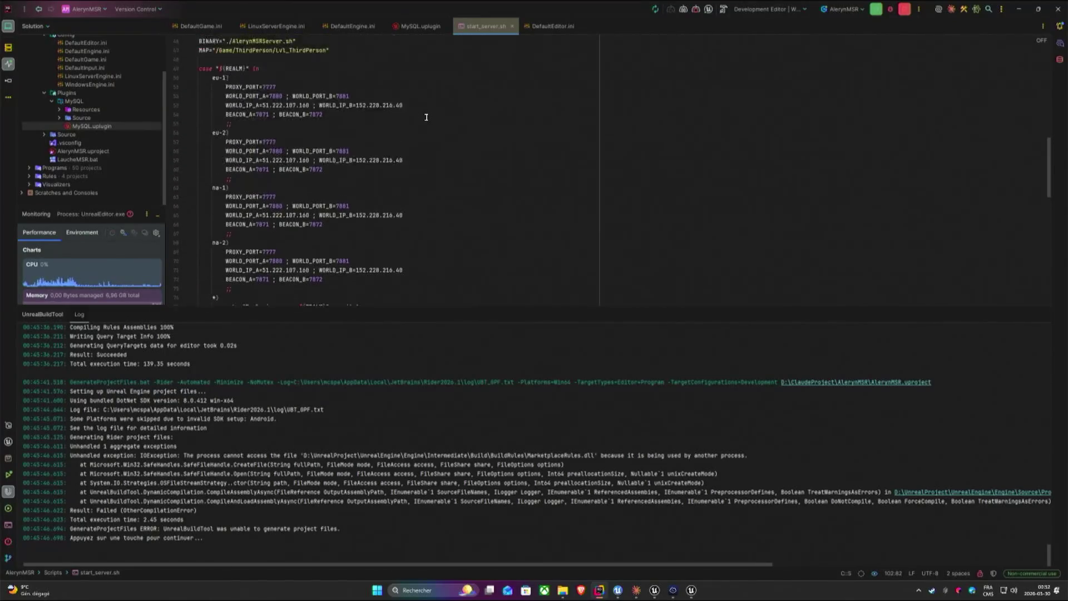
scroll(472, 103, "down", 4)
scroll(476, 126, "down", 4)
scroll(481, 156, "down", 4)
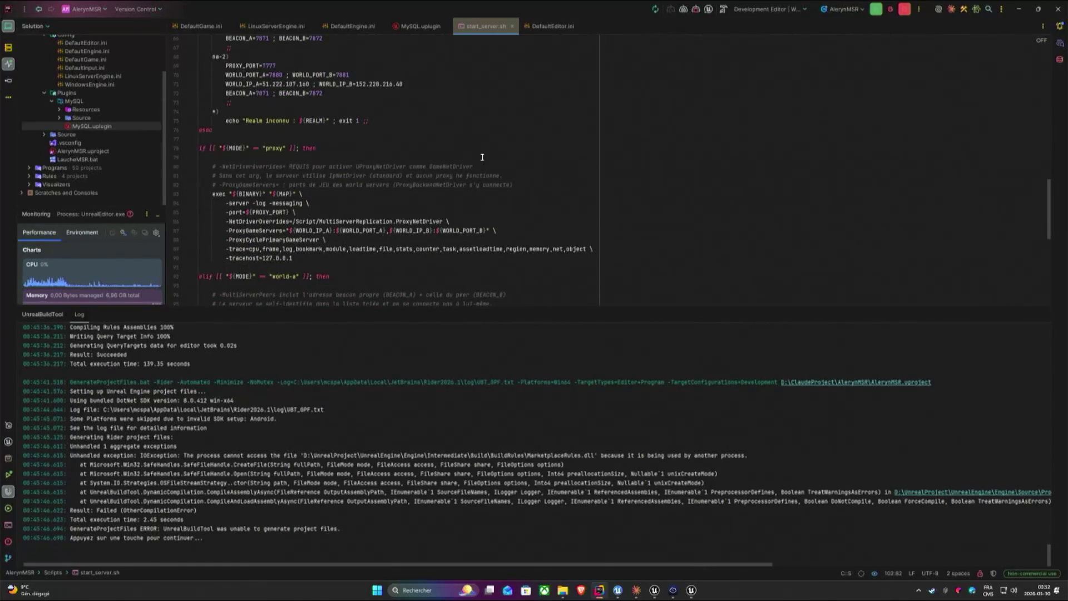
scroll(271, 194, "down", 1)
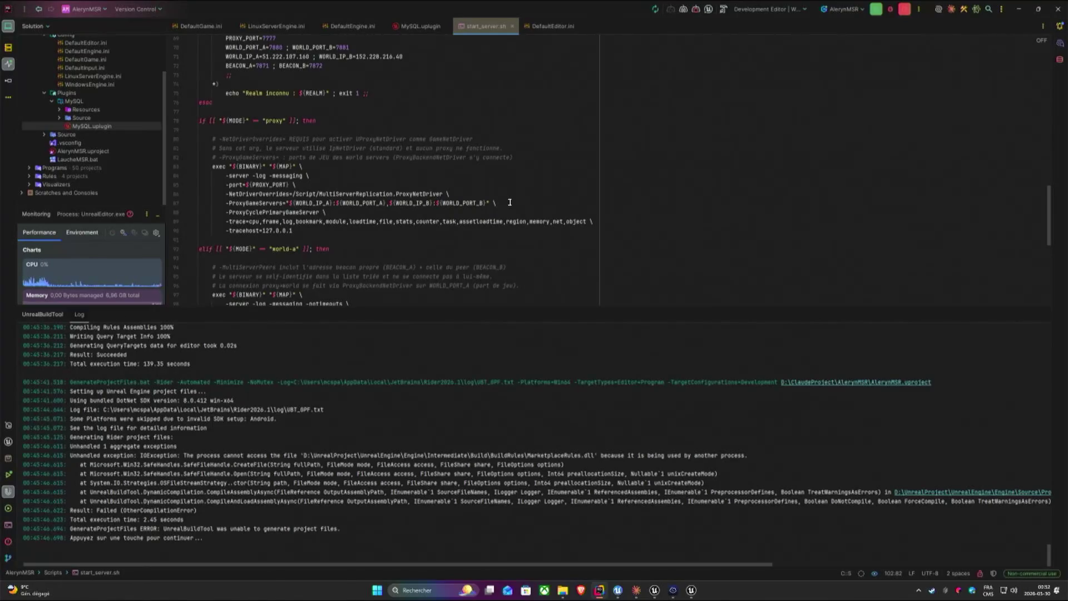
scroll(509, 203, "up", 3)
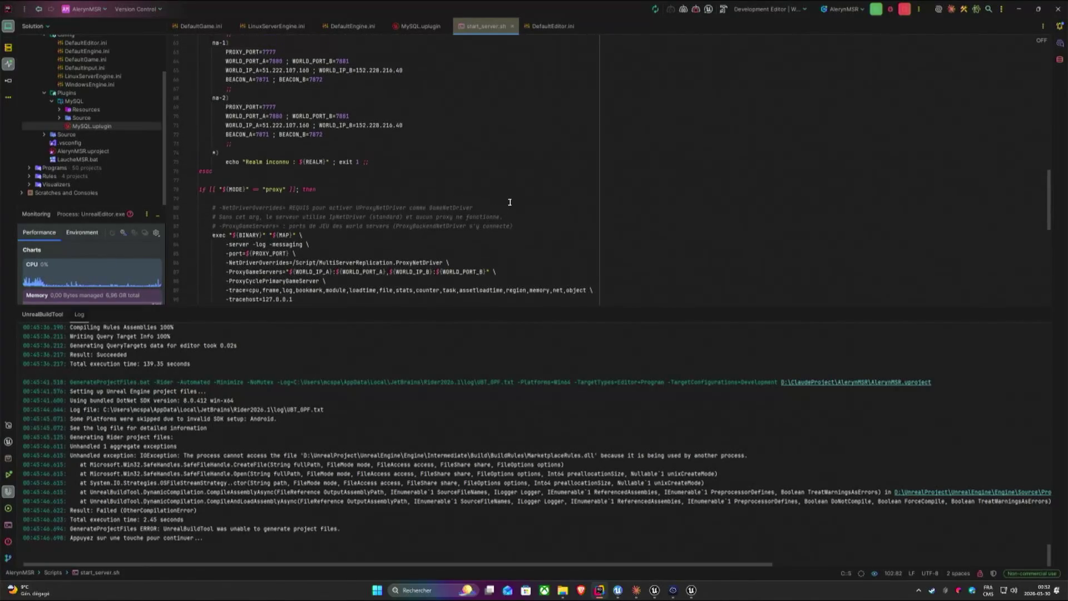
scroll(509, 203, "up", 3)
scroll(469, 199, "up", 3)
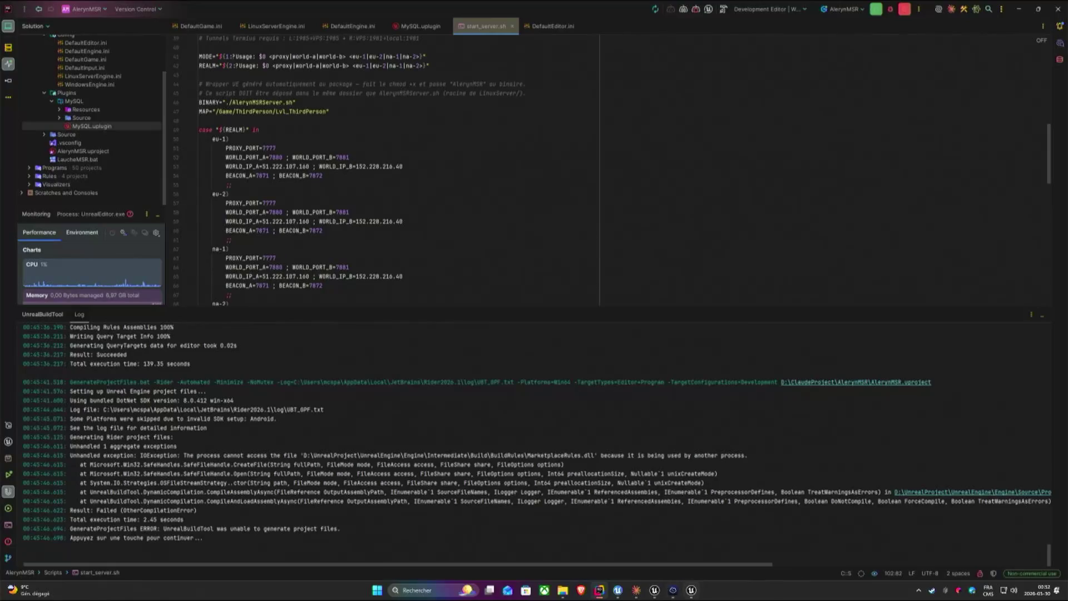
left_click(672, 590)
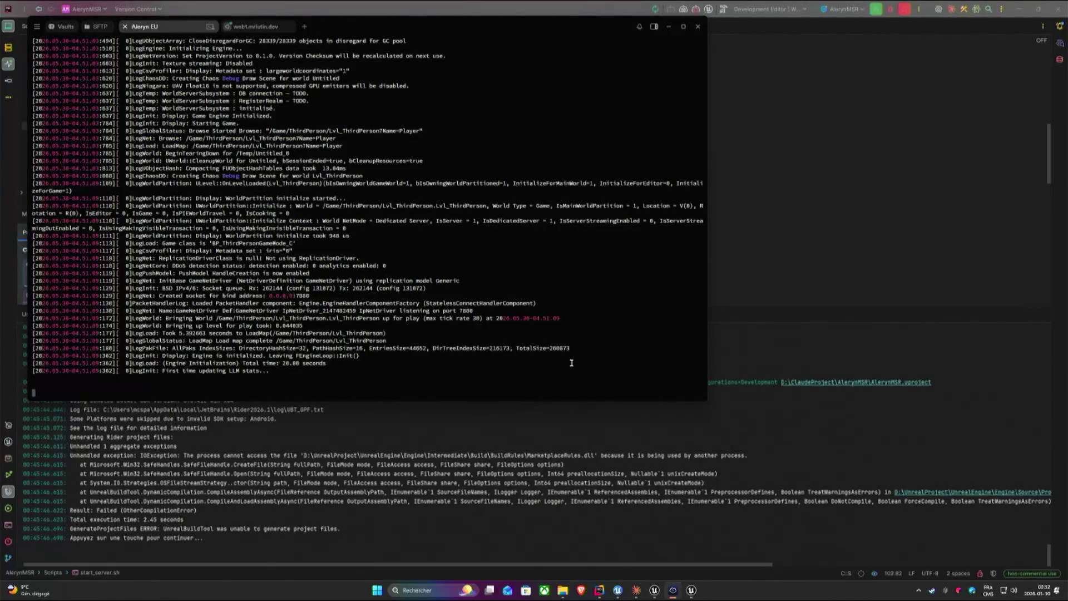
Stop the world-a server and relaunch start_server.sh as world-b eu-1, moving the terminal aside.
key("ctrl+c")
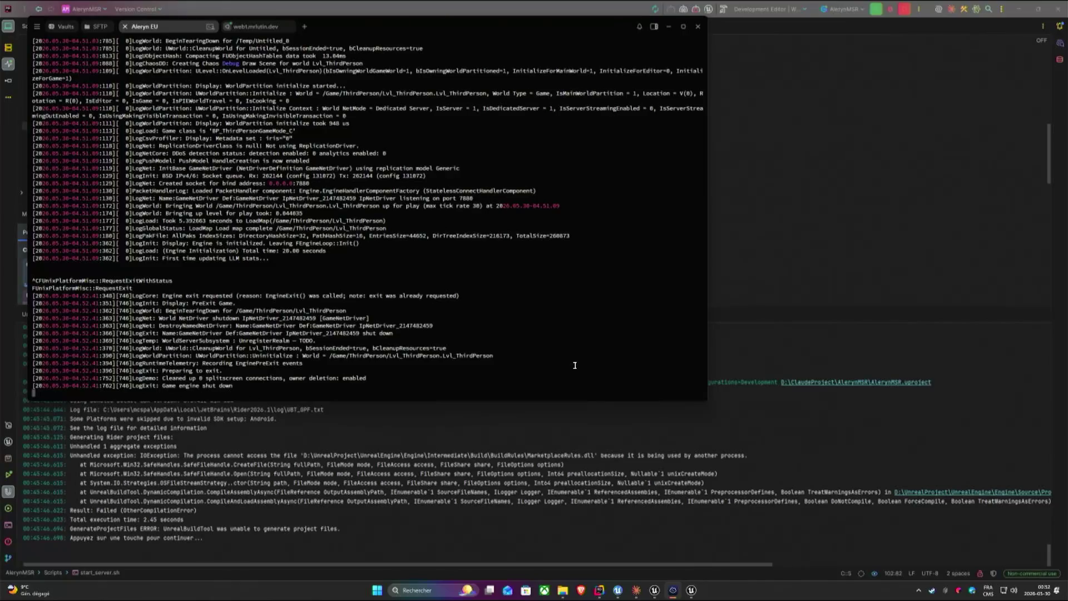
key("Up")
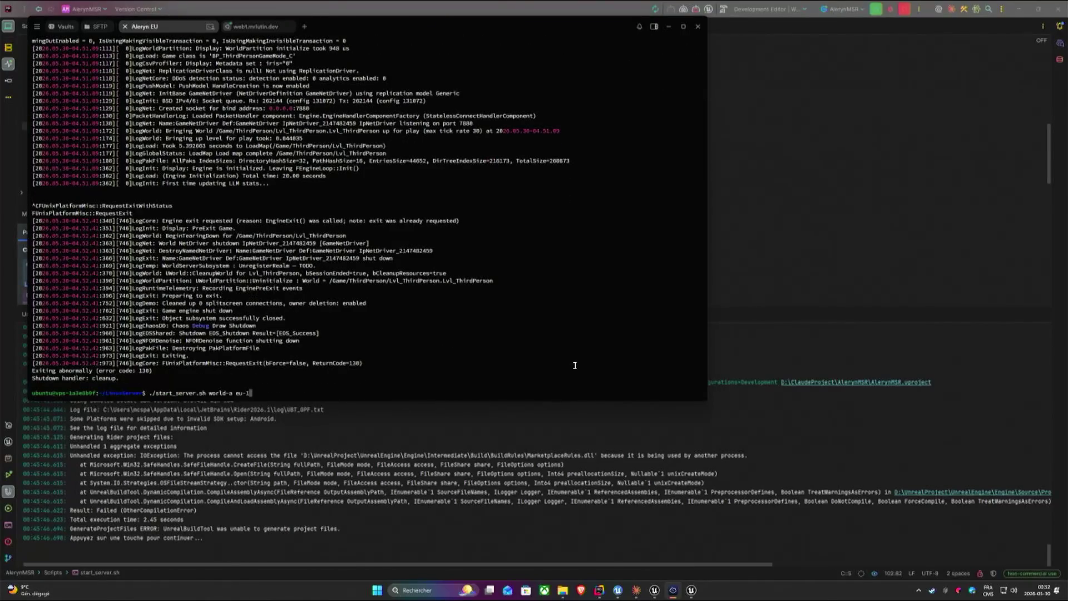
key("Left")
key("Left")
key("Left")
key("Left")
key("BackSpace")
type("b")
key("Return")
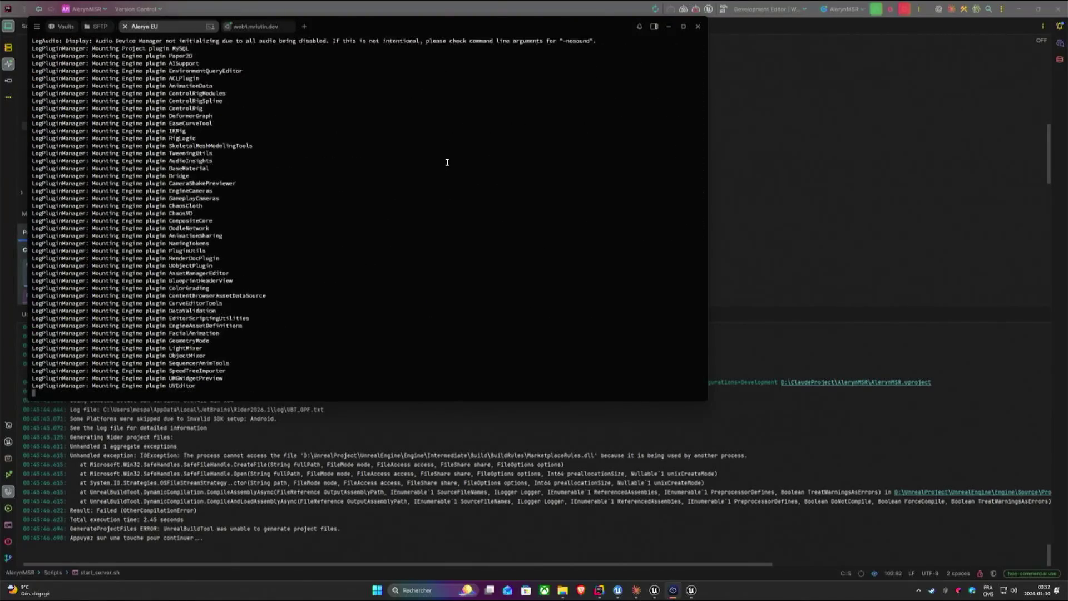
left_click_drag(370, 25, 1067, 173)
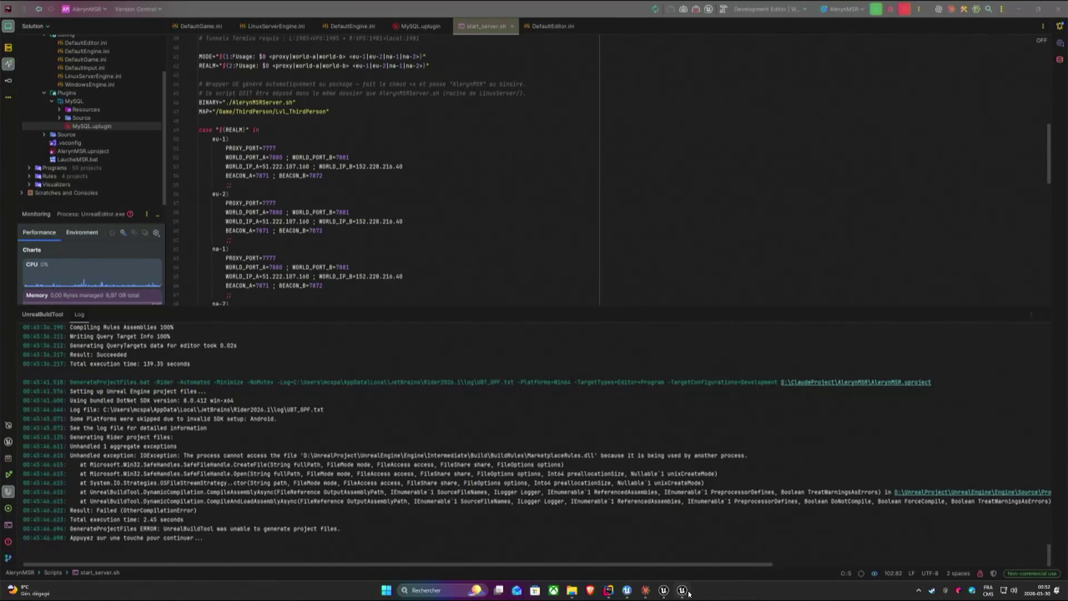
Focus the packaged client and recall the open 152.228.216.40 connect command in its console.
key("super")
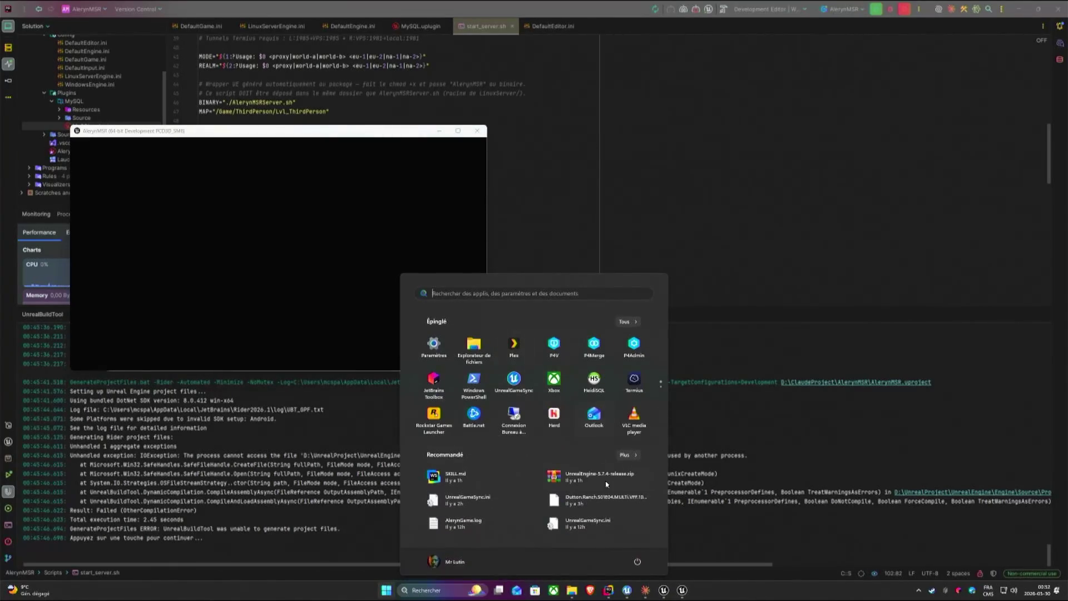
left_click(664, 590)
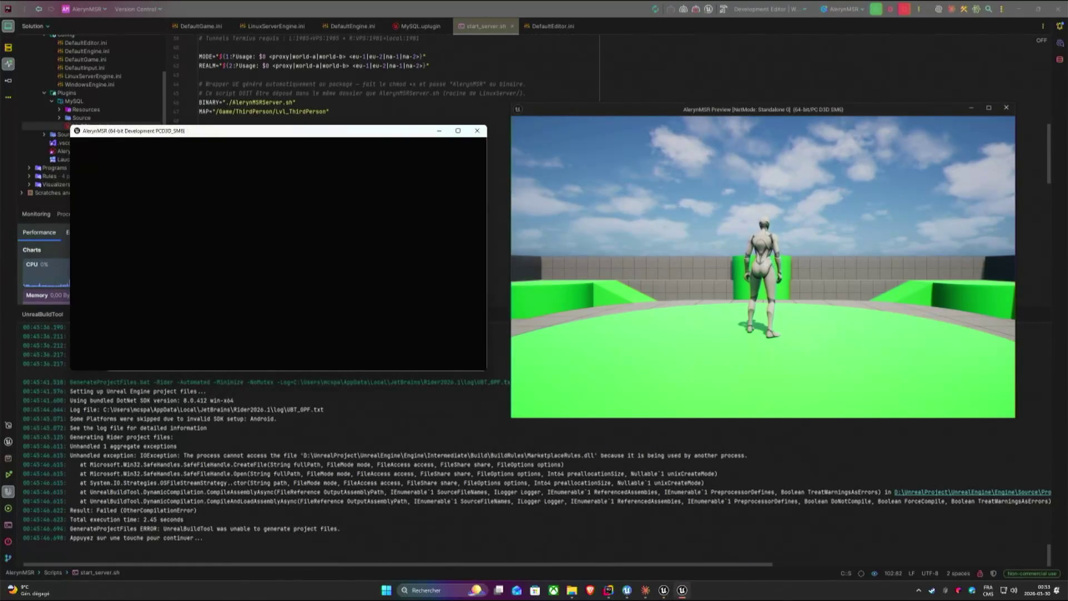
key("super")
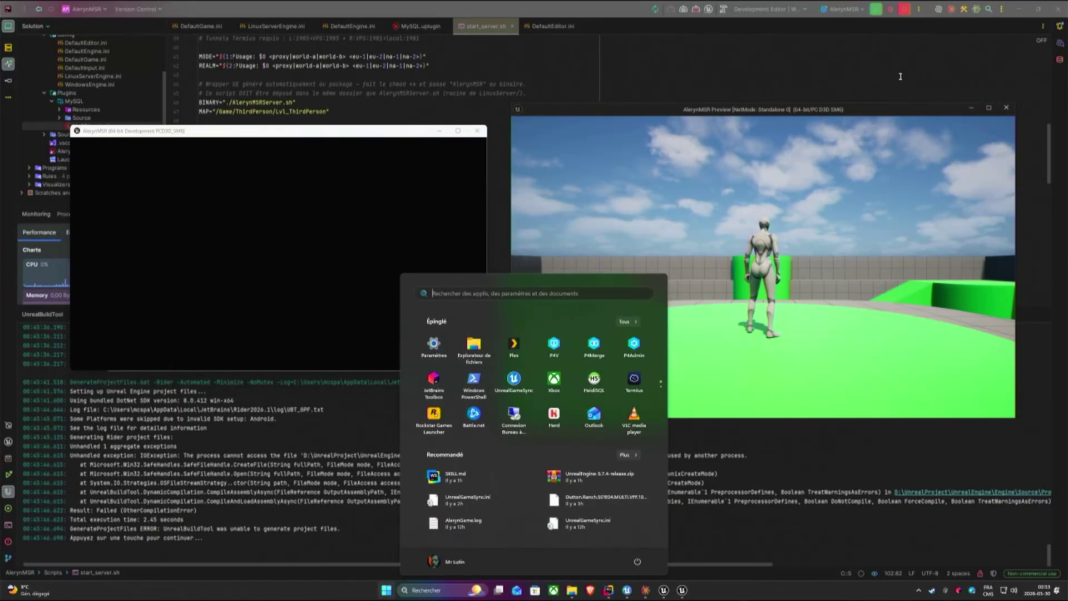
key("super")
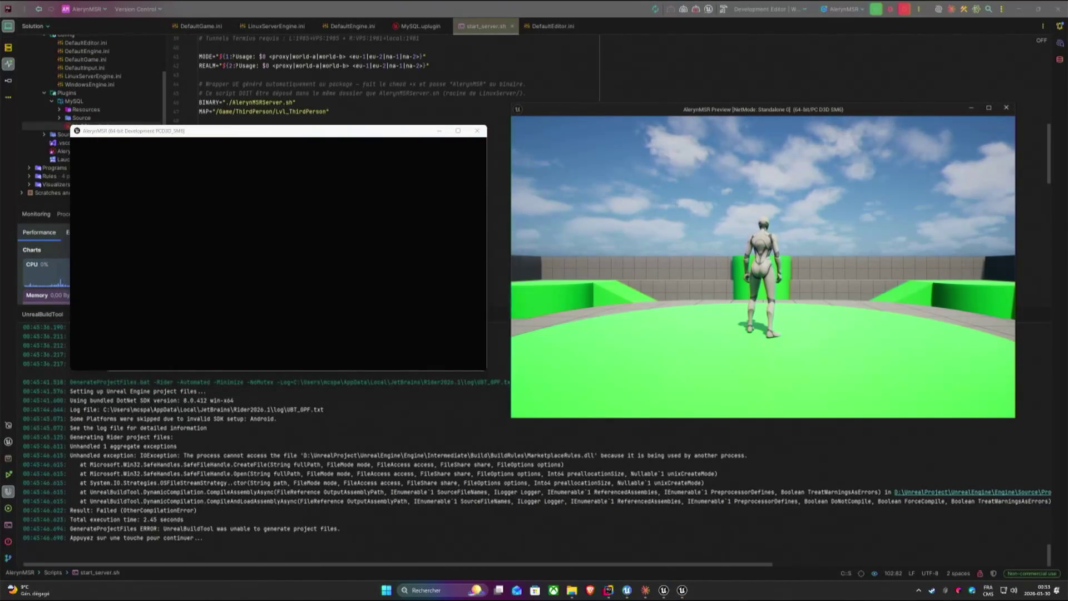
left_click(361, 290)
key("grave")
key("Up")
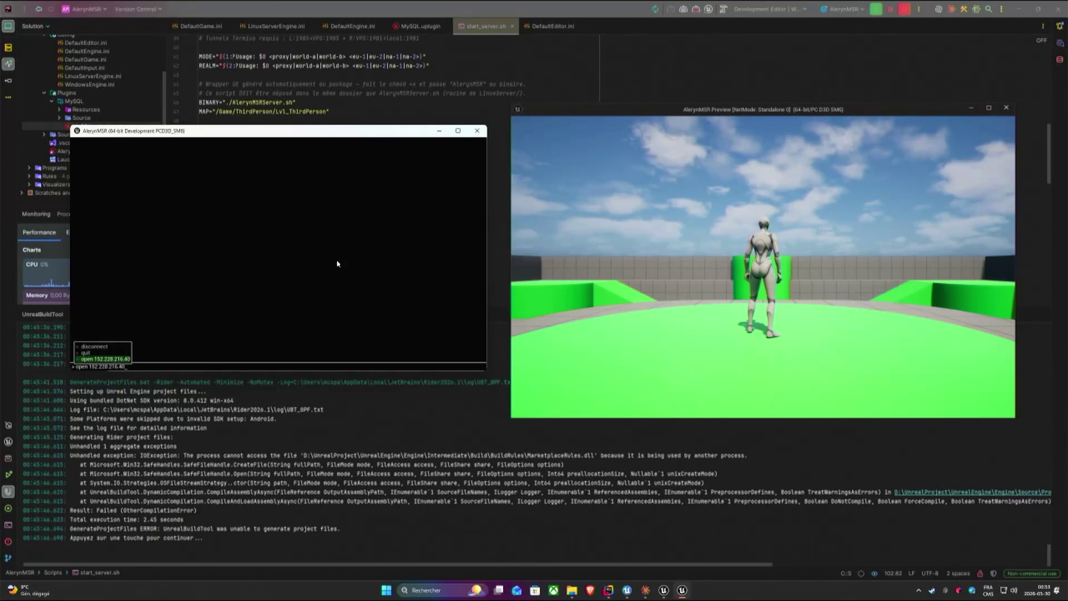
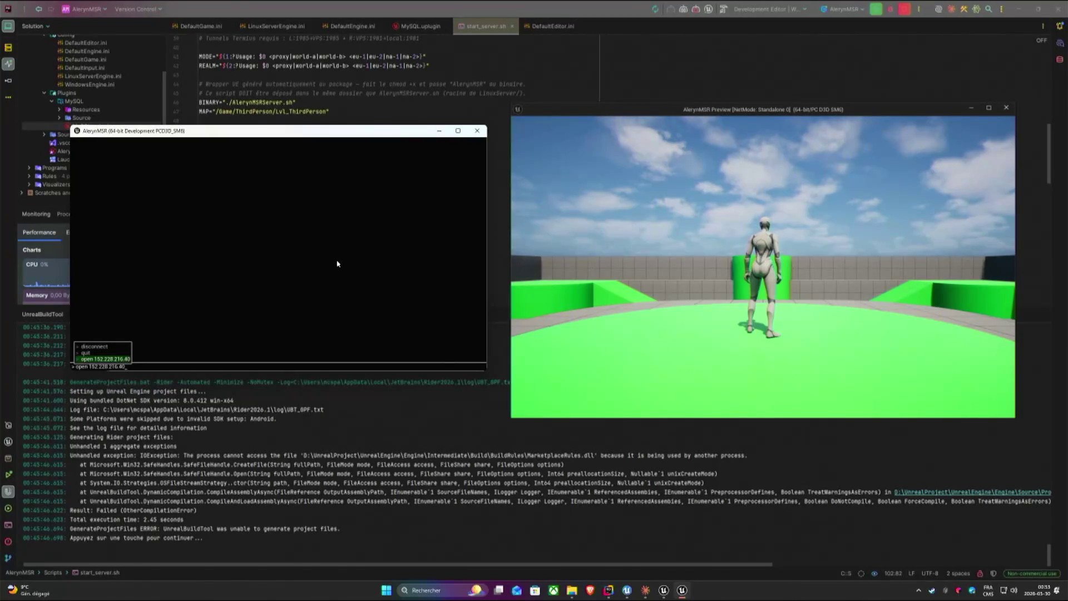
Join the remote world server by recalling and running the 'open <server IP>' console command.
key("Return")
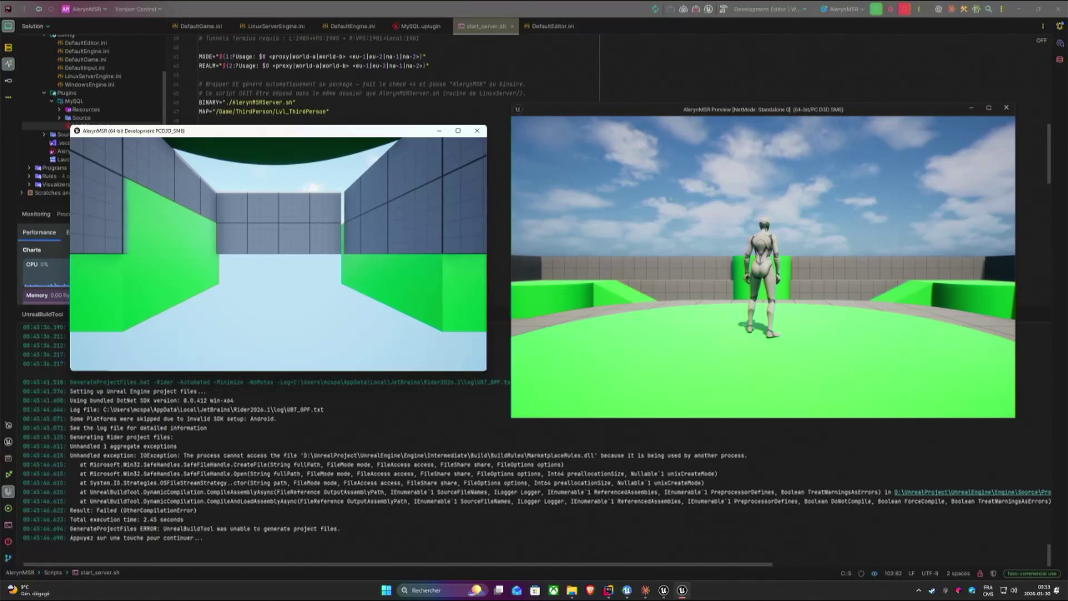
key("grave")
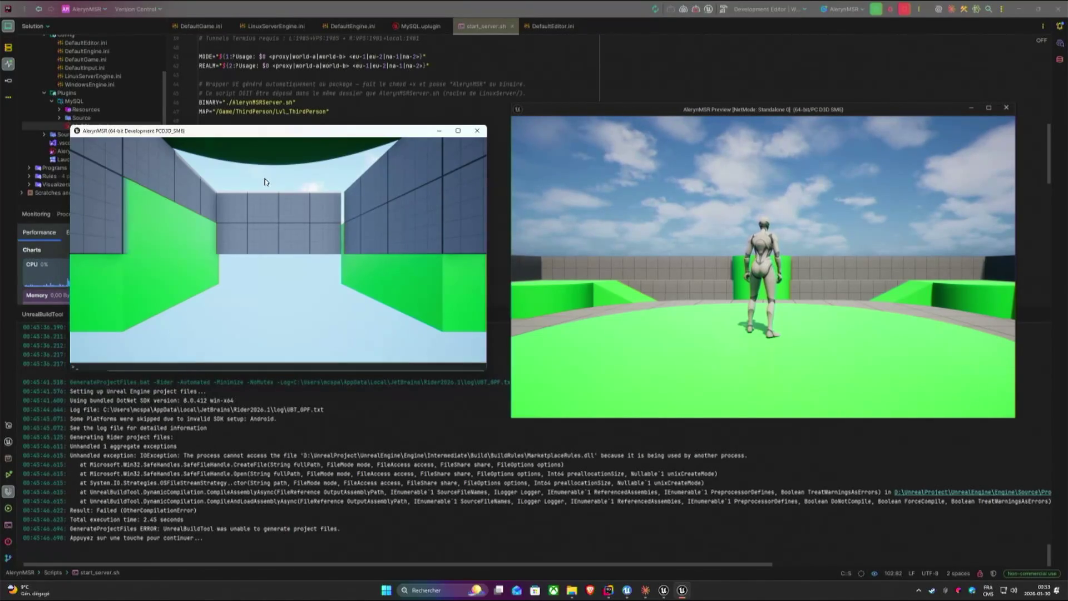
key("Up")
key("Return")
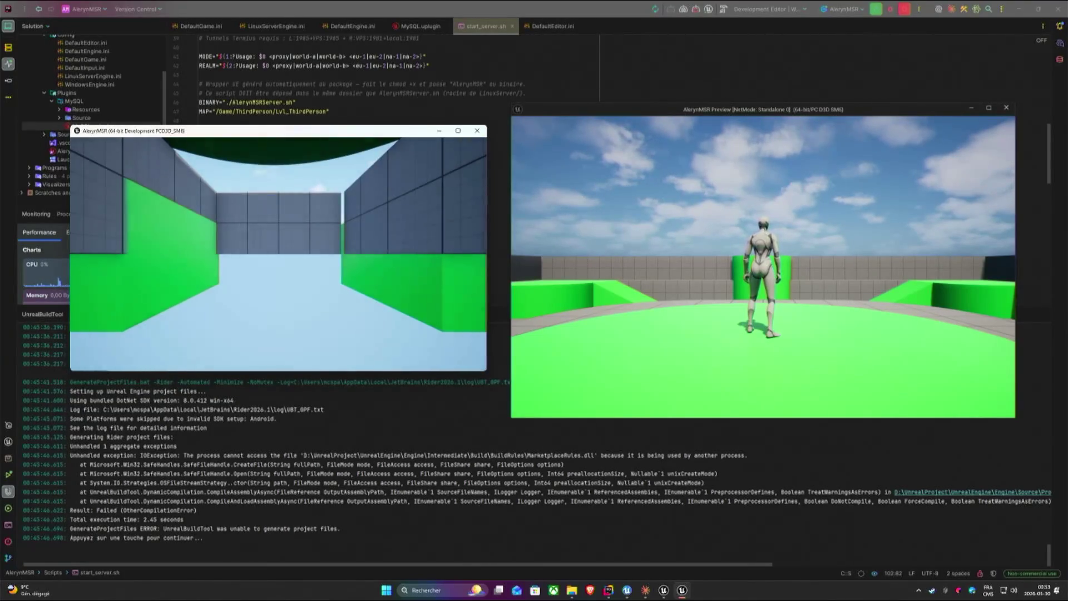
Walk both player characters around the level with W, then bring the server terminal forward.
key("w")
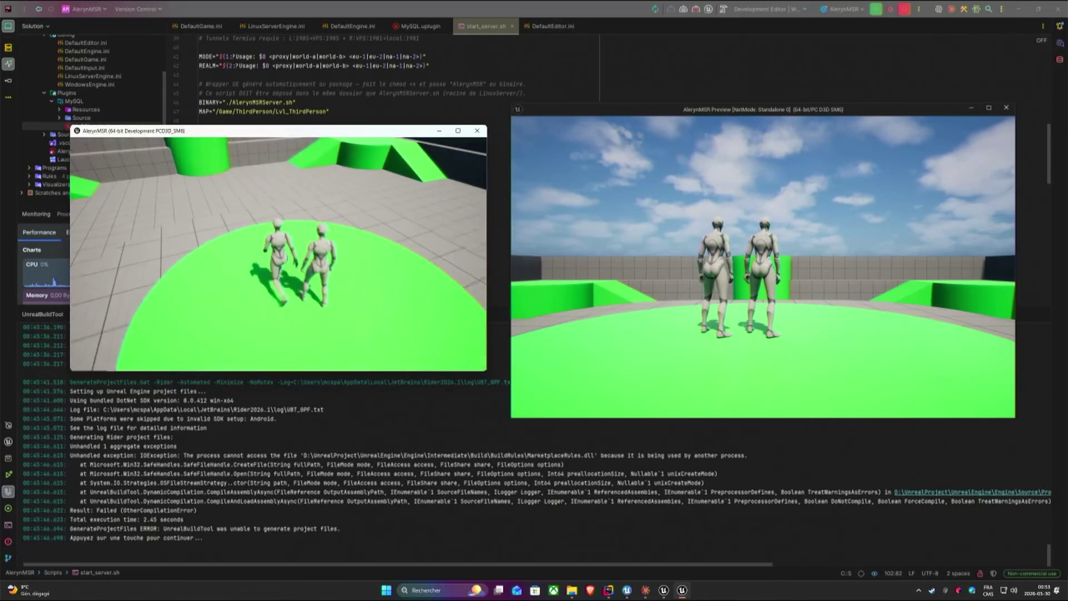
key("w")
key("super")
left_click(841, 237)
key("w")
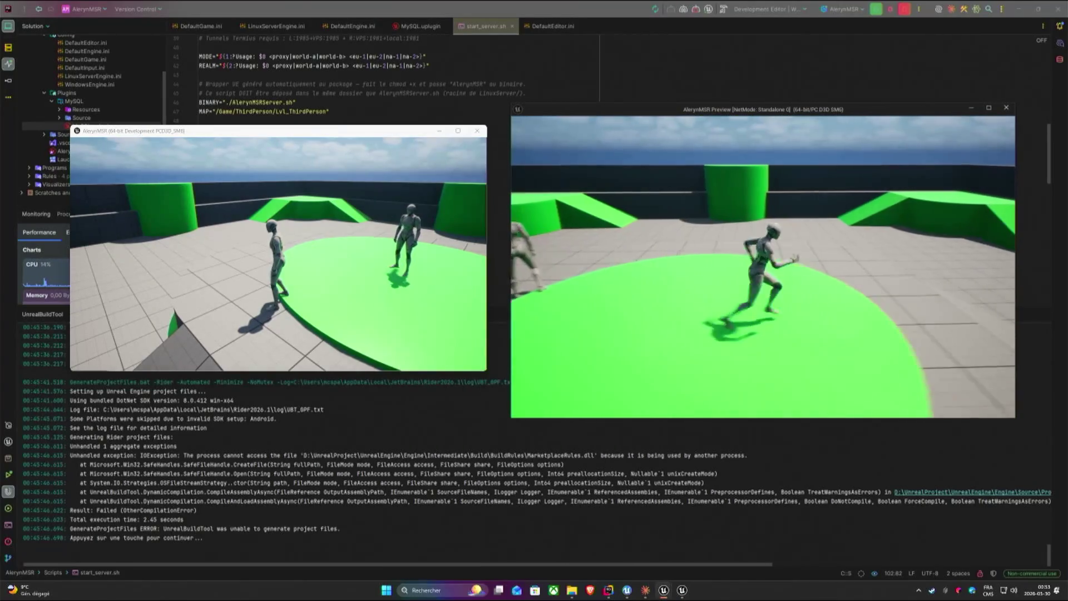
key("w")
key("super")
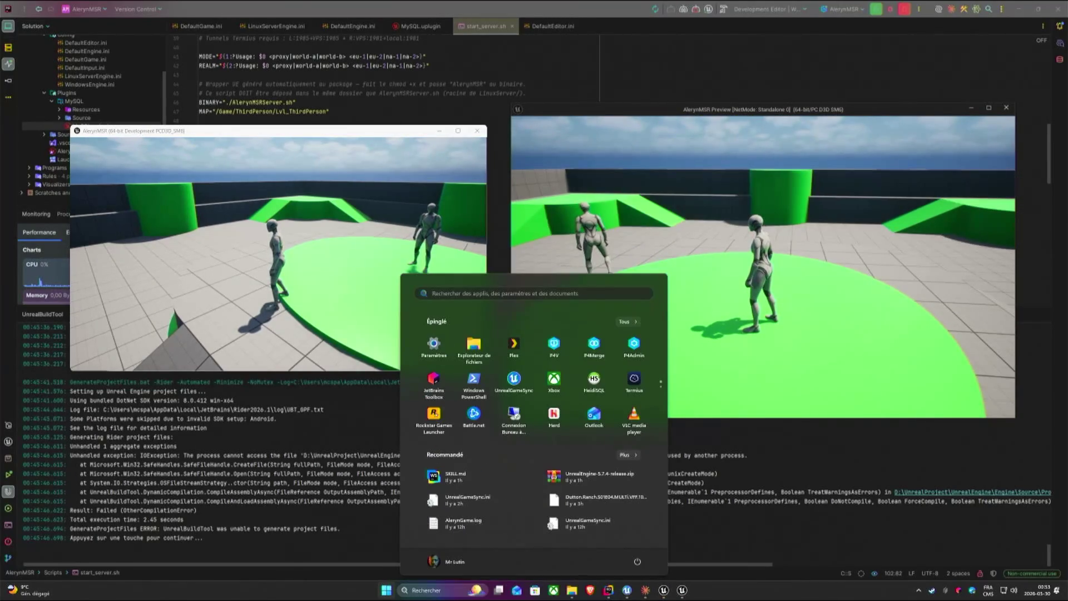
left_click(633, 380)
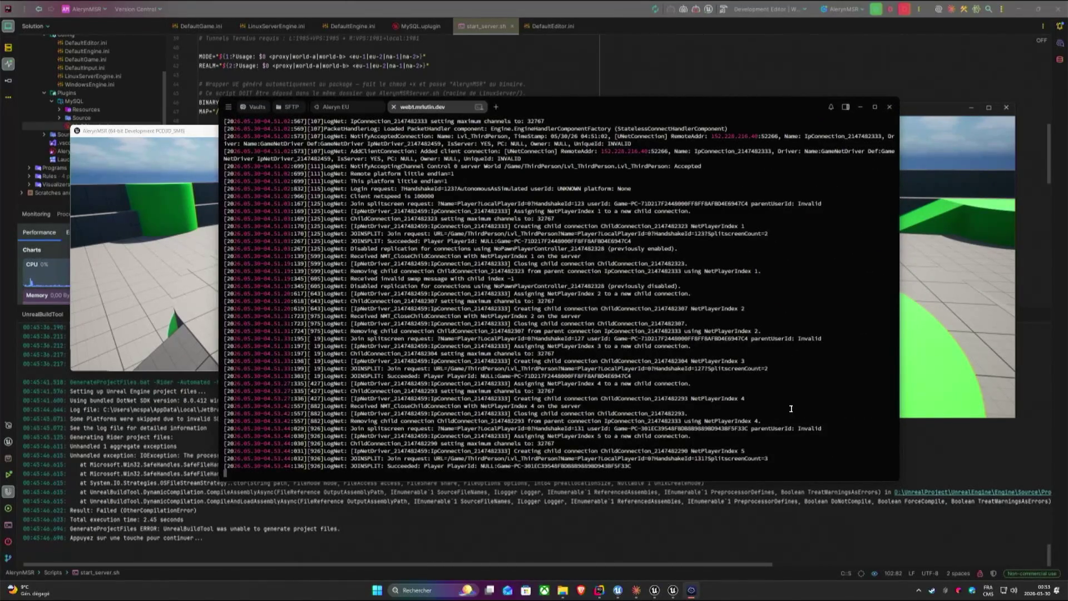
Interrupt the terminal session and check both game windows, moving and orbiting the preview character.
key("ctrl+c")
left_click_drag(564, 112, 565, 293)
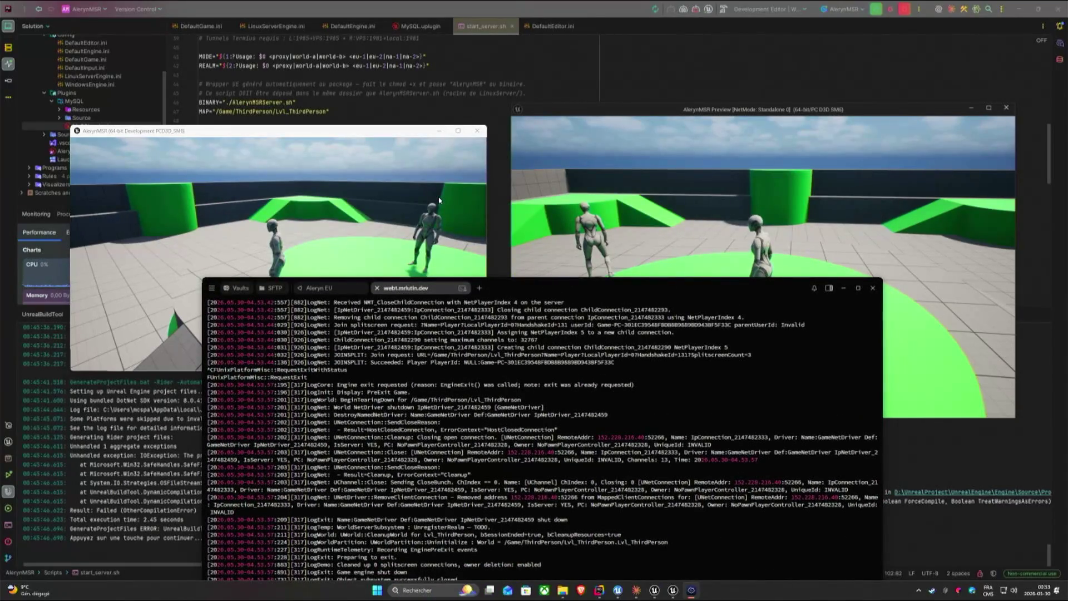
left_click(334, 250)
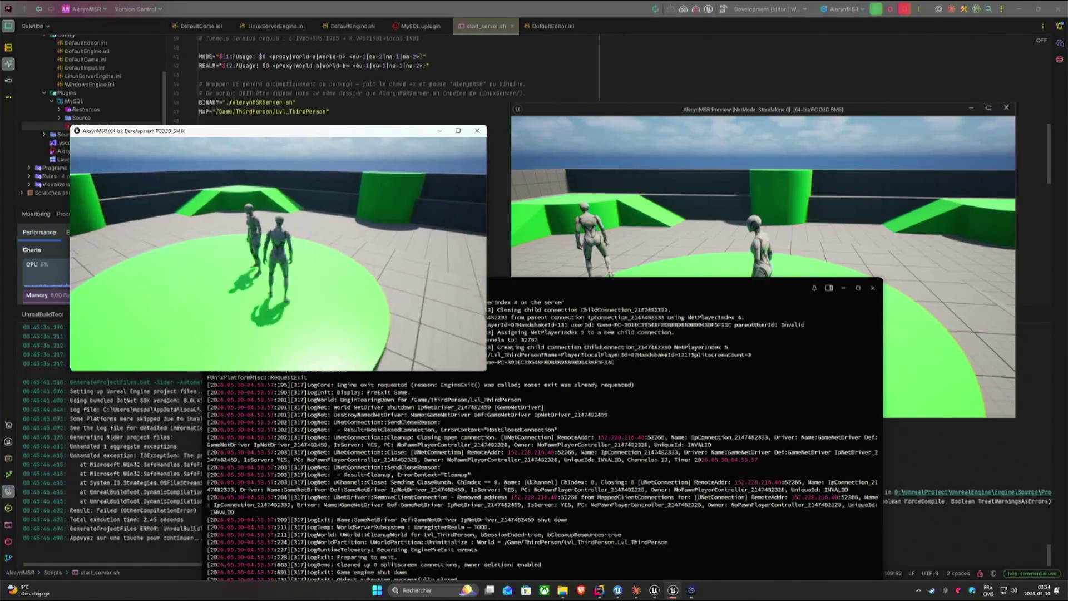
left_click(751, 200)
key("w")
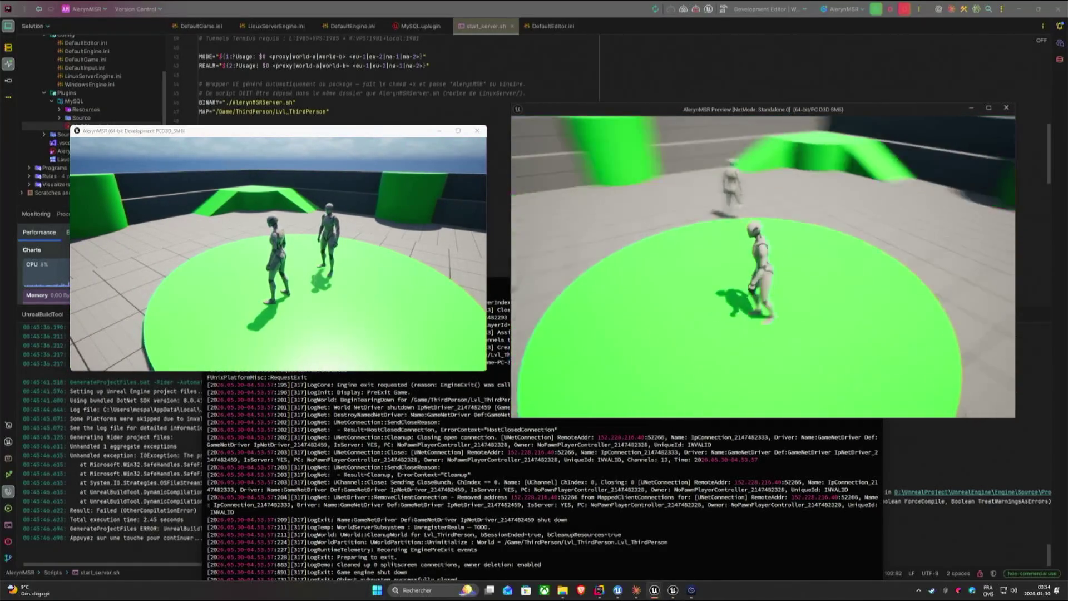
left_click_drag(762, 267, 834, 267)
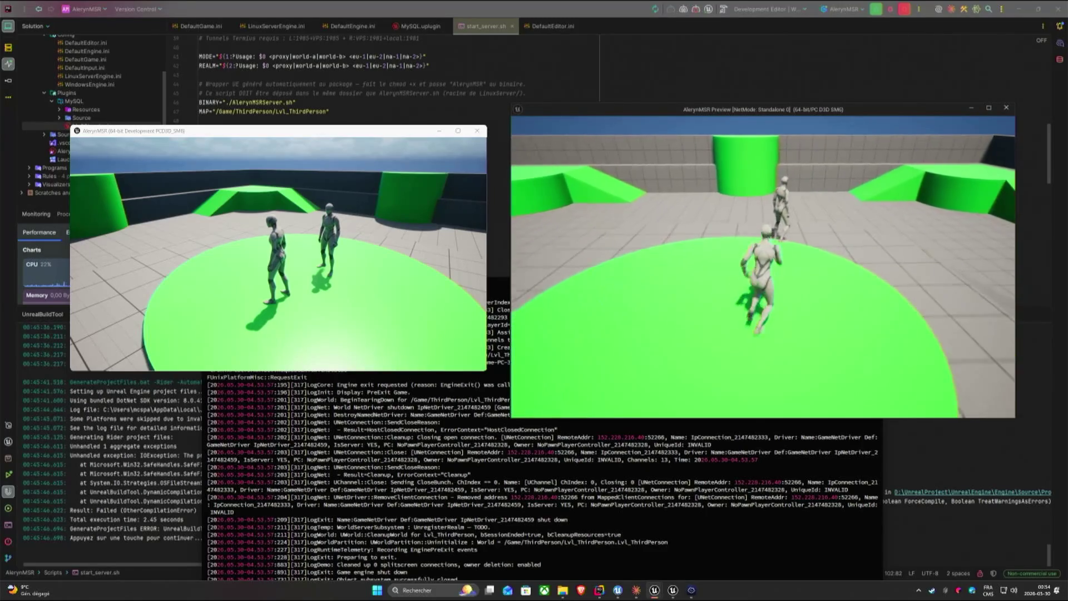
key("super")
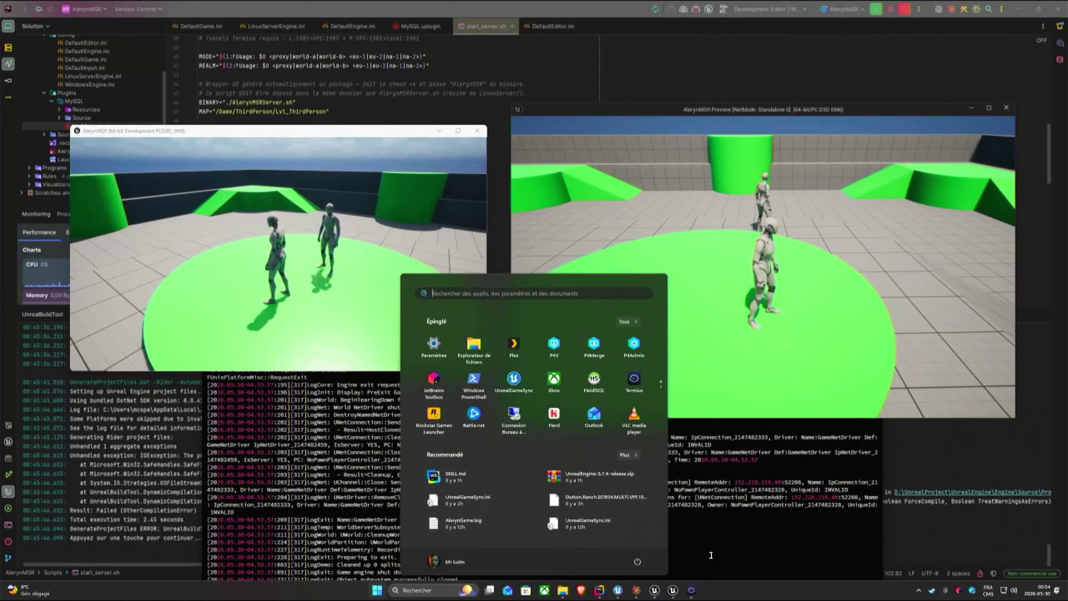
left_click(574, 453)
Stop the Aleryn EU world server with Ctrl+C and reattach to the proxy session via 'screen -r proxy'.
left_click(319, 289)
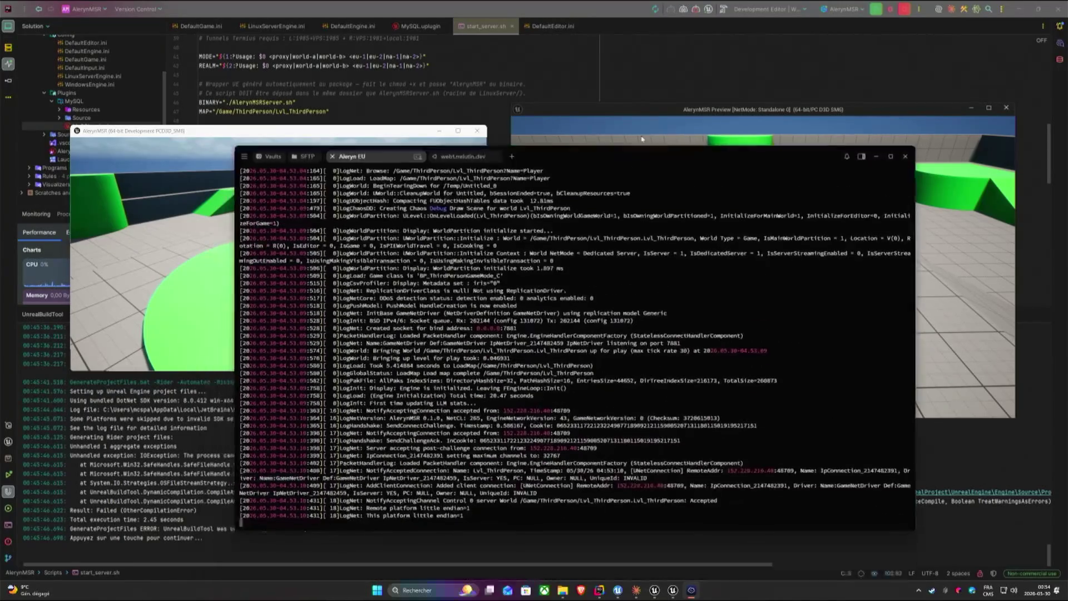
left_click_drag(612, 293, 642, 121)
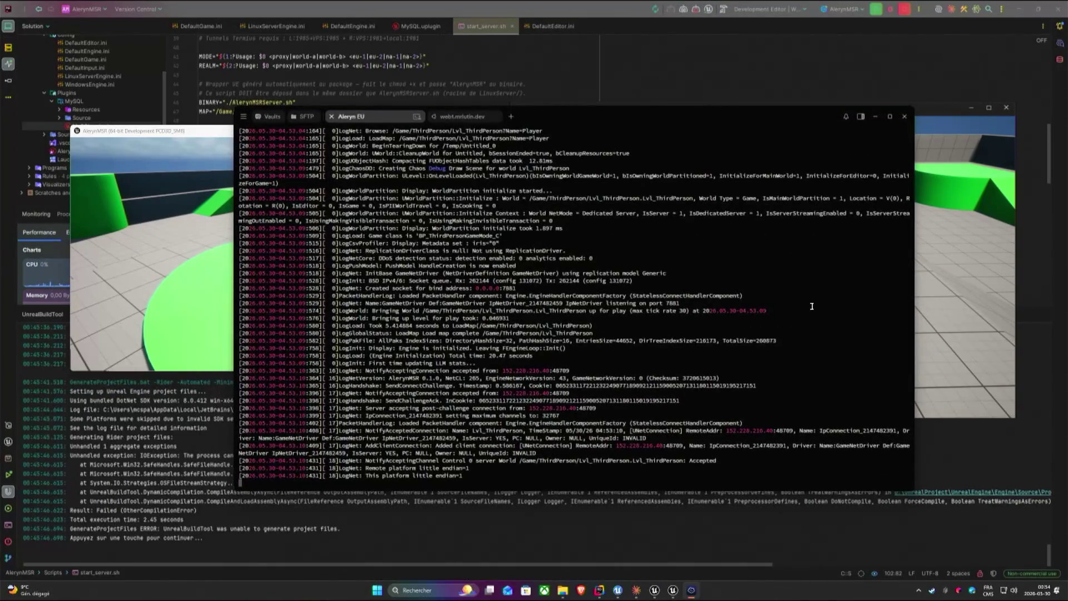
key("ctrl+c")
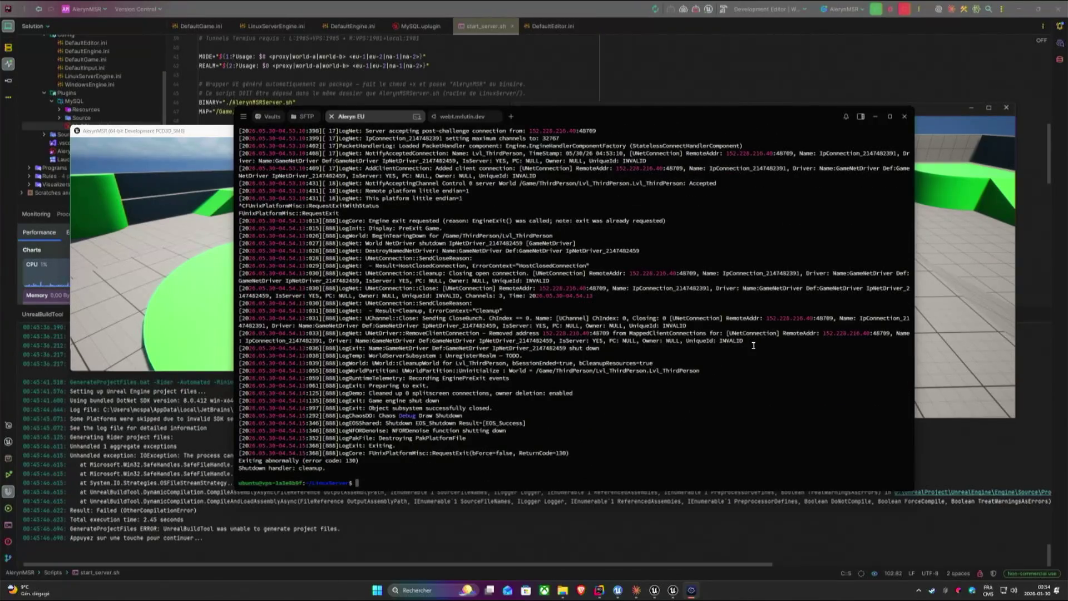
key("Up")
key("Up")
key("Left")
key("Left")
key("Left")
key("Left")
key("Left")
key("Left")
key("Return")
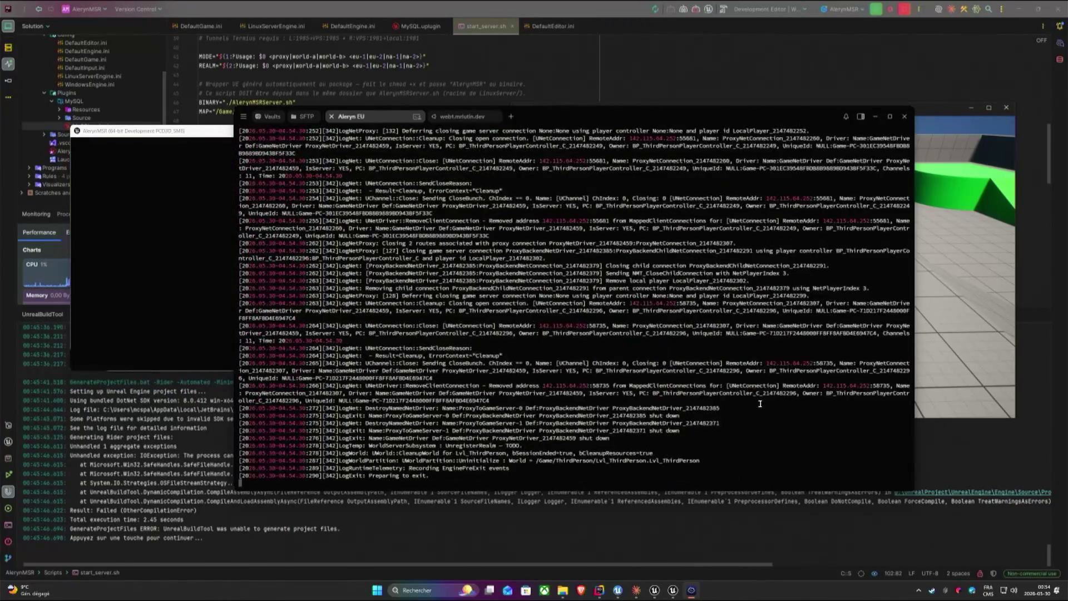
mouse_move(606, 116)
left_mouse_down()
mouse_move(608, 106)
mouse_move(877, 97)
left_mouse_up()
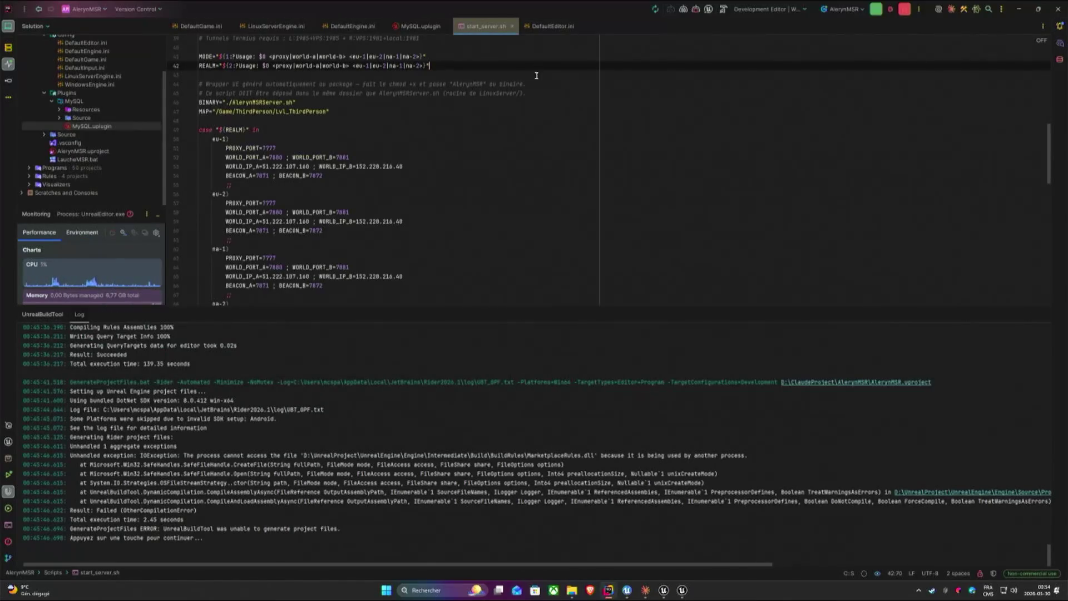
scroll(329, 231, "up", 1)
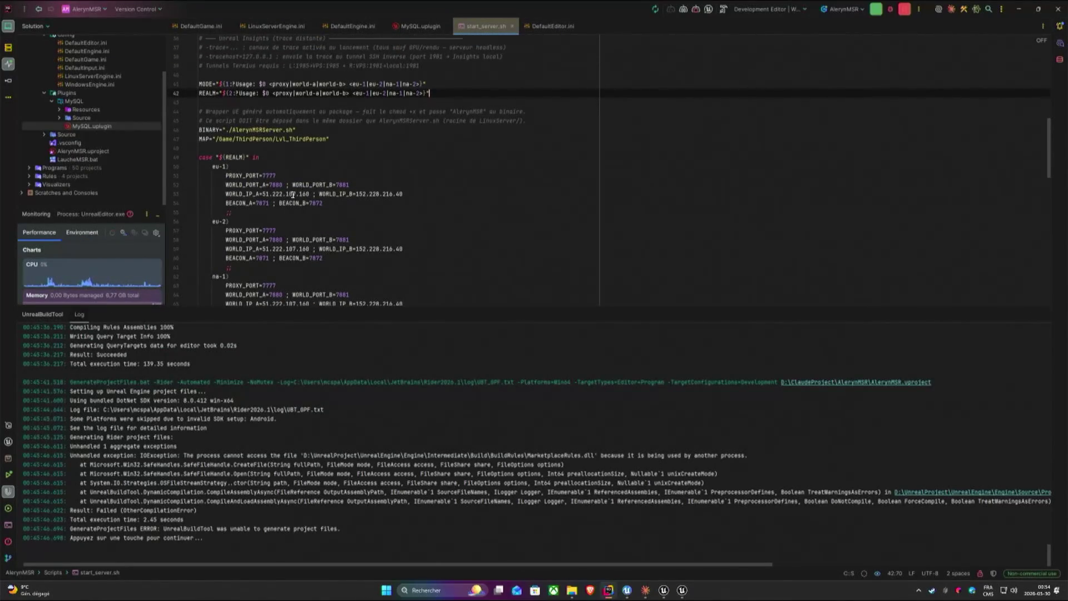
left_click_drag(264, 194, 311, 193)
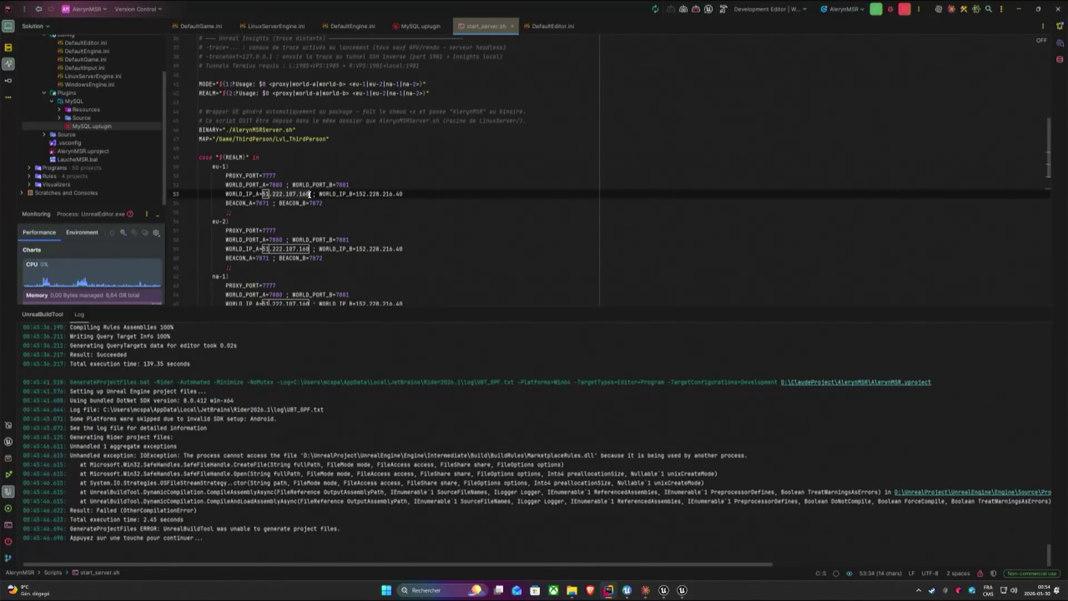
key("BackSpace")
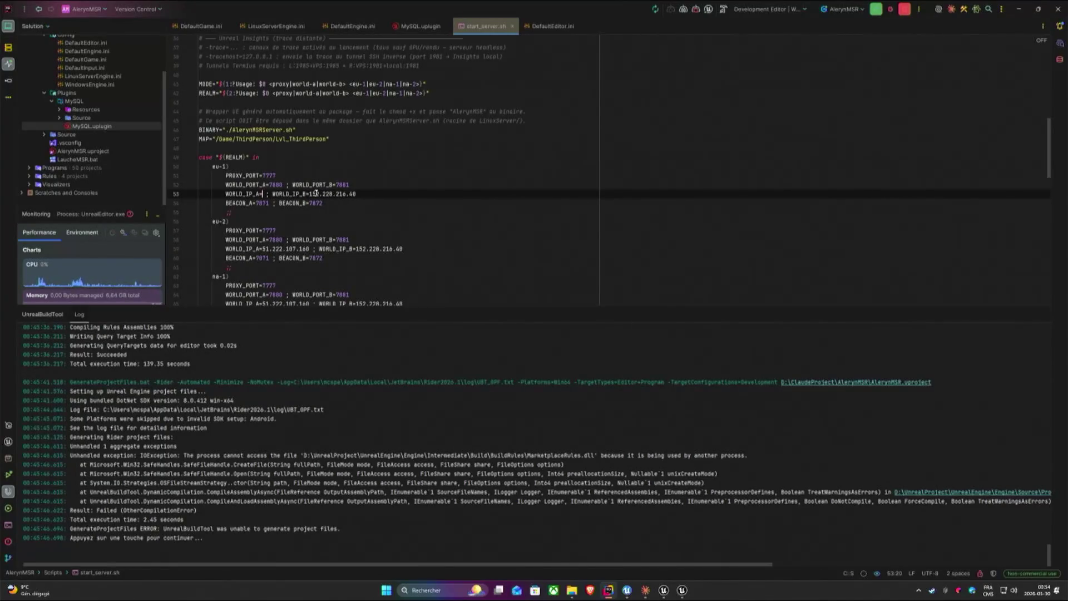
key("ctrl+v")
key("shift+Right")
key("shift+Right")
key("shift+Right")
key("shift+Right")
key("shift+Right")
key("shift+Right")
key("shift+Right")
key("shift+Right")
key("shift+Right")
key("shift+Right")
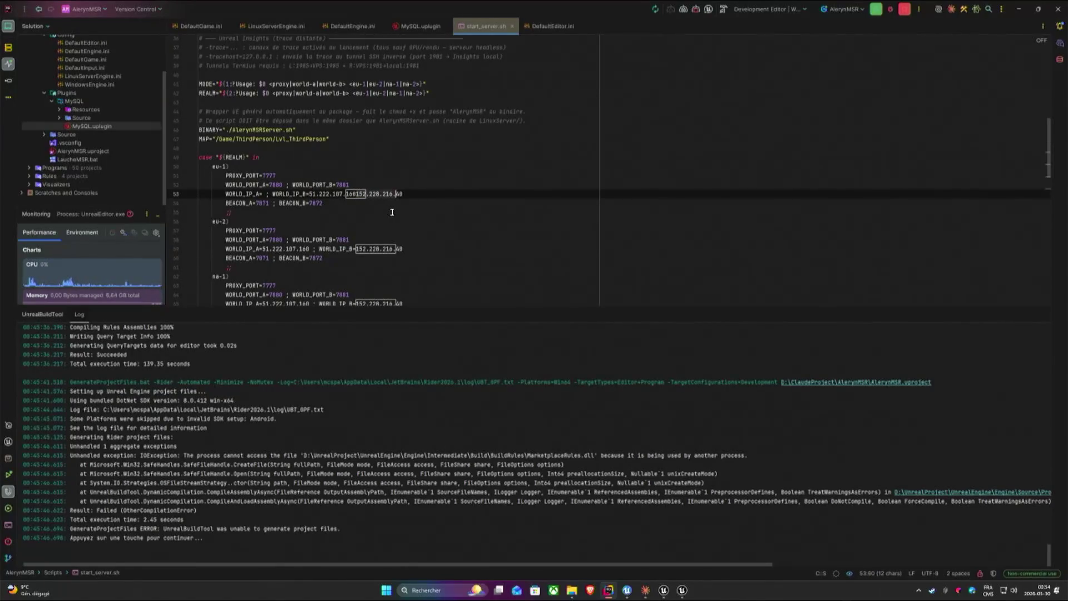
key("shift+Right")
key("shift+Right")
key("Delete")
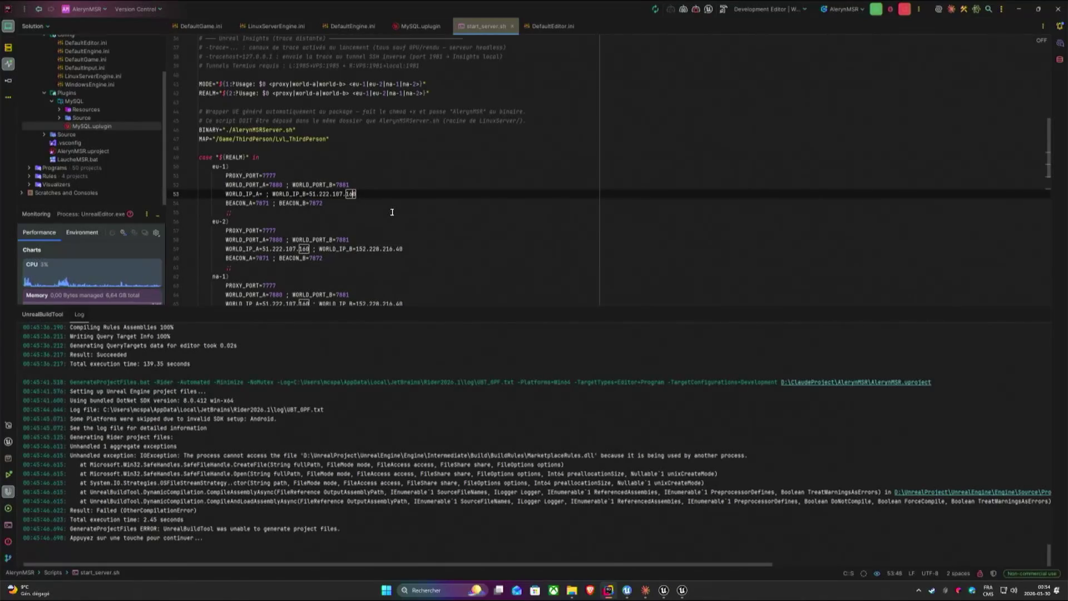
key("ctrl+z")
key("ctrl+z")
key("ctrl+z")
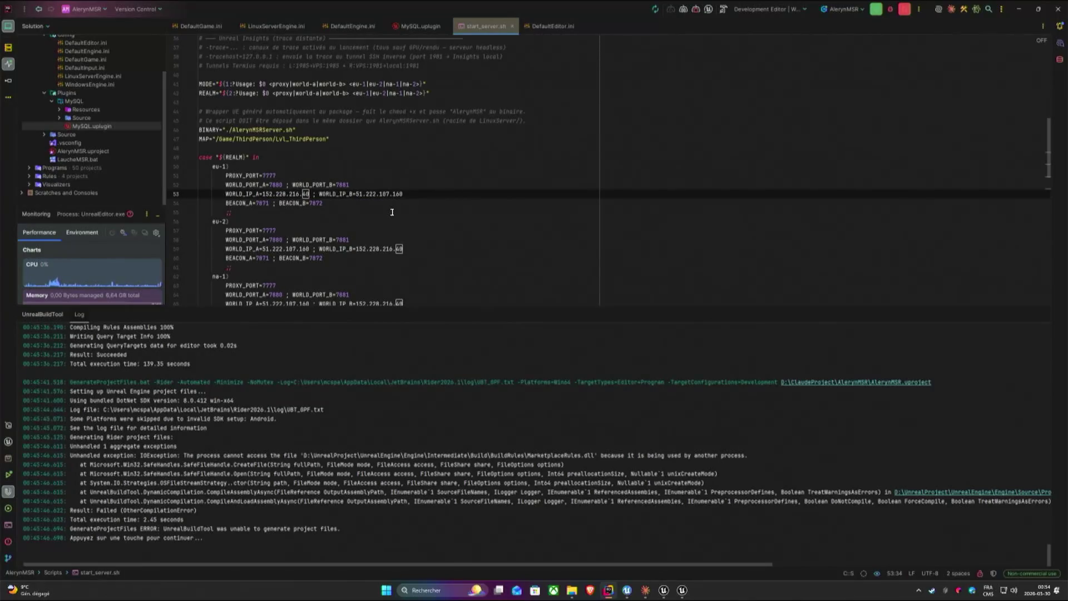
left_click(239, 195)
triple_click(240, 194)
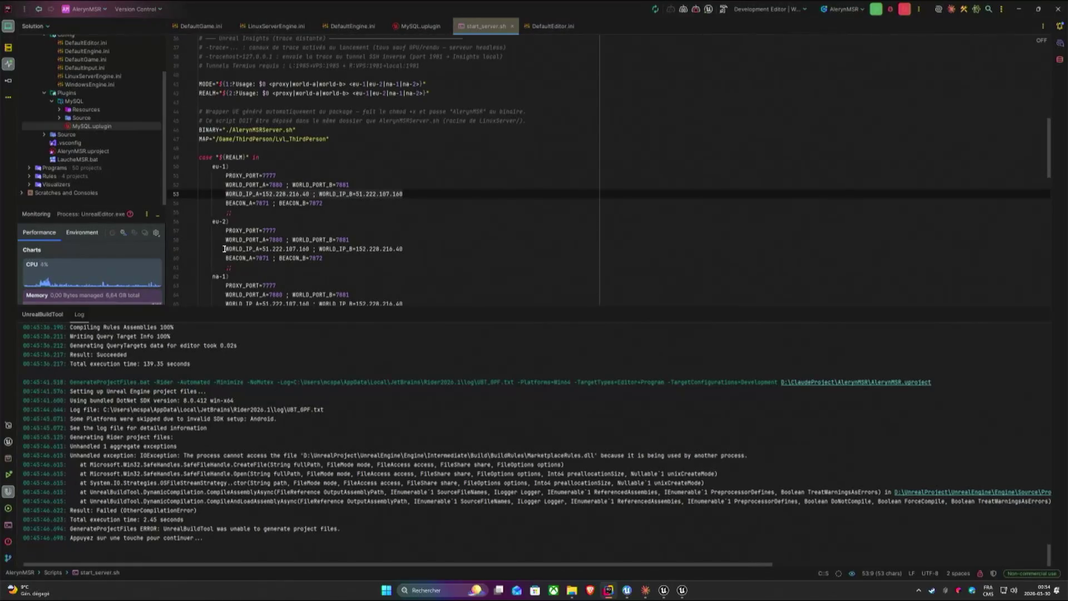
left_click_drag(223, 249, 408, 248)
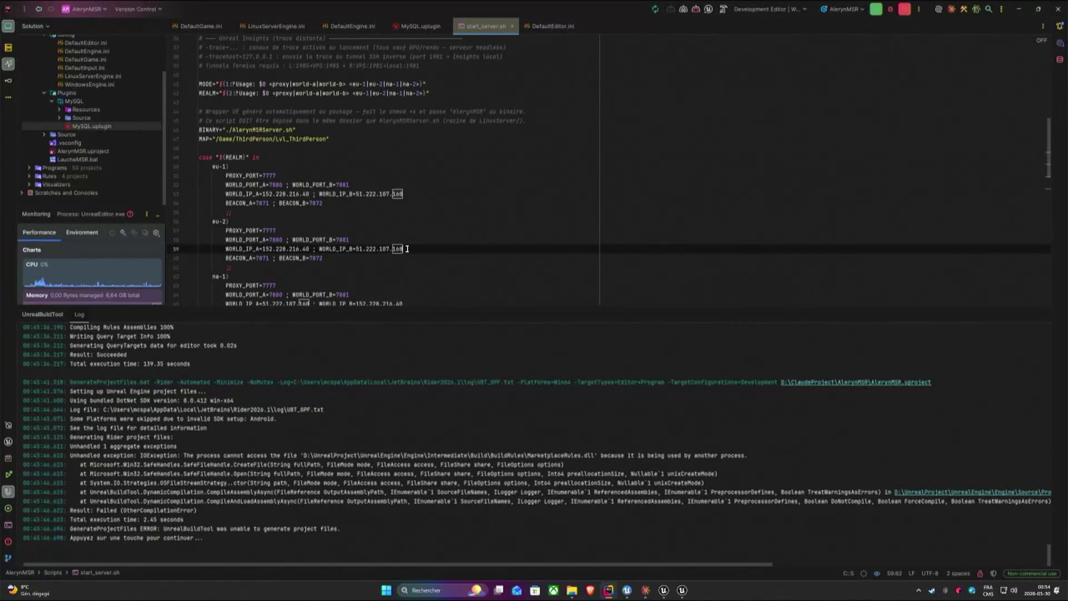
scroll(434, 242, "down", 2)
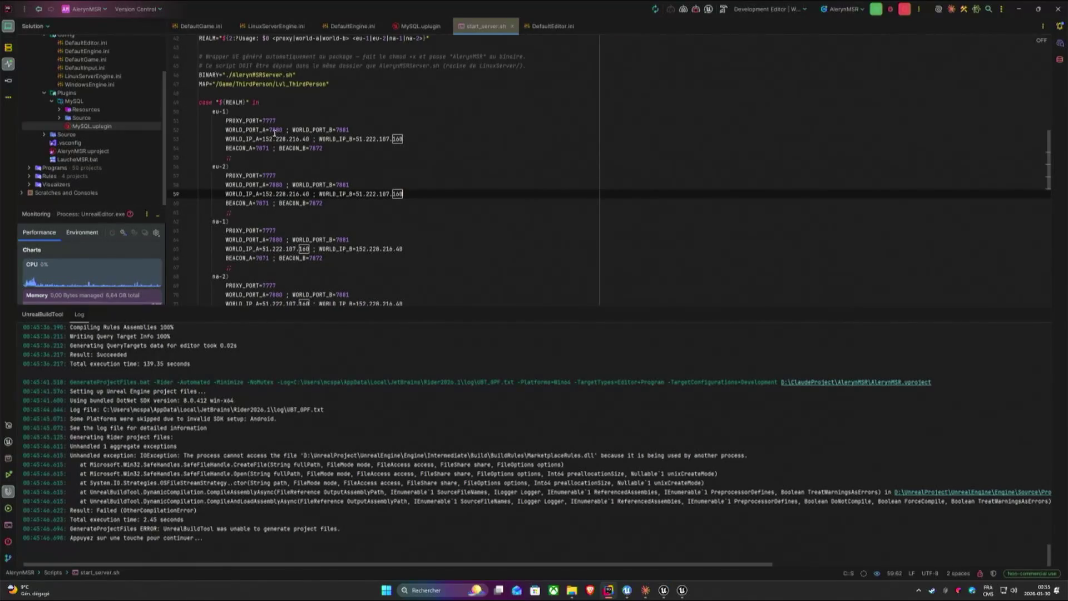
left_click(276, 184)
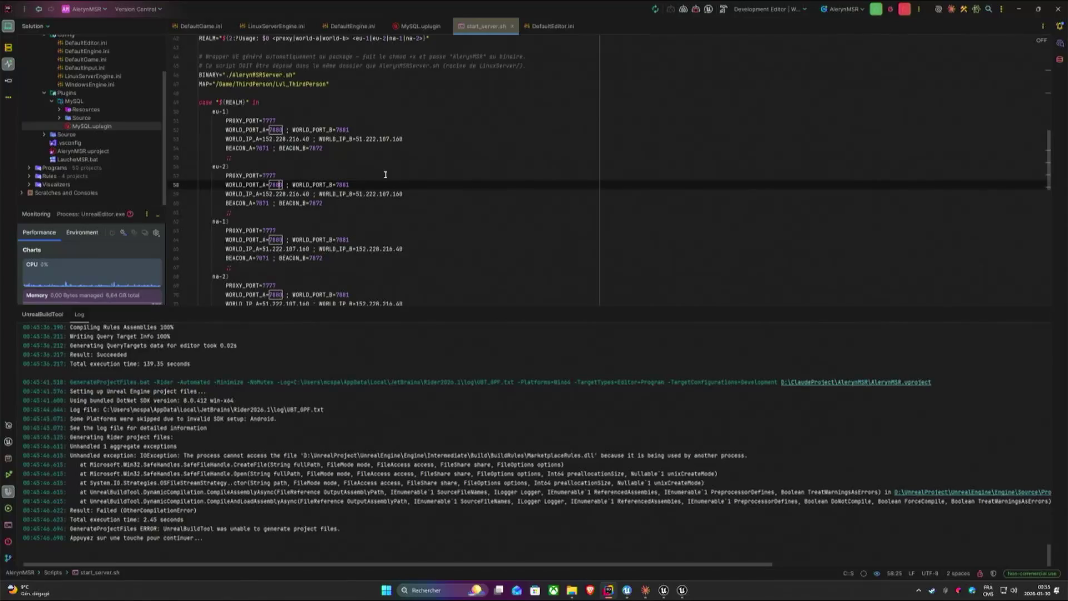
scroll(401, 176, "down", 3)
scroll(401, 176, "down", 3)
scroll(367, 184, "down", 3)
scroll(334, 192, "down", 3)
double_click(313, 203)
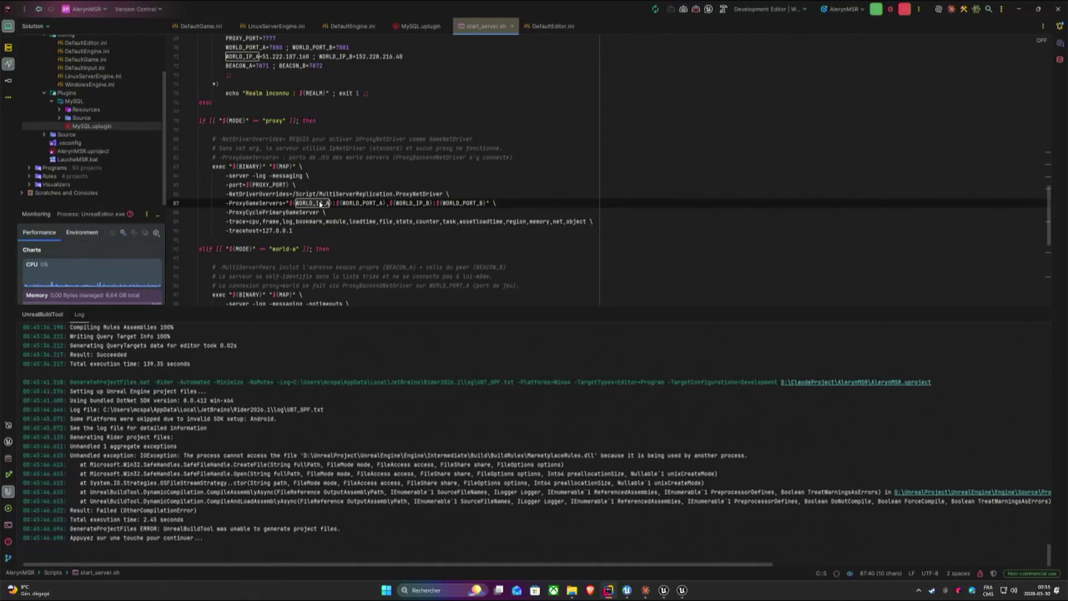
double_click(362, 203)
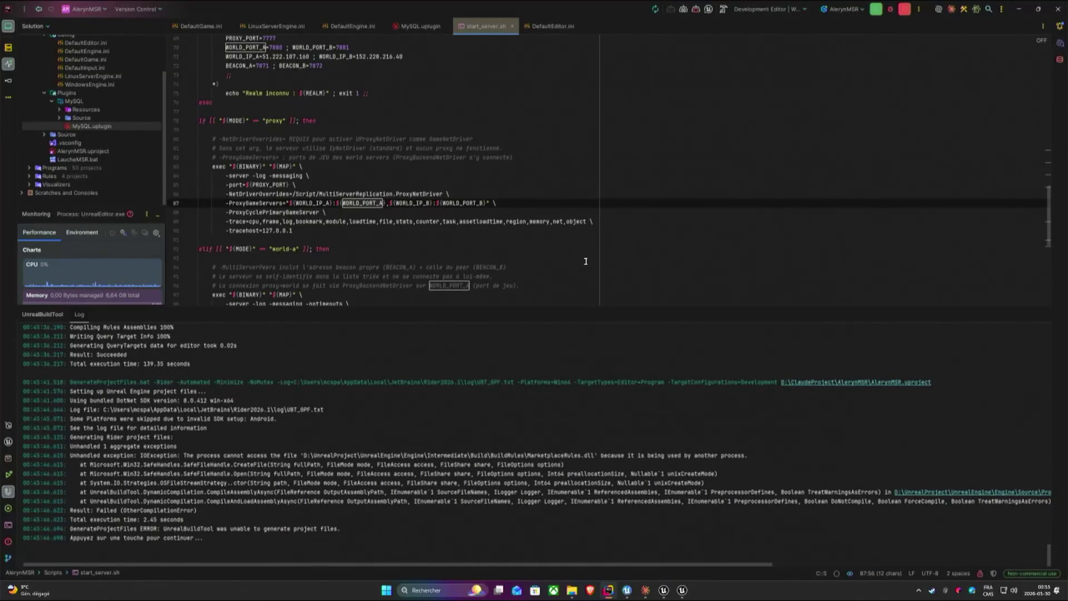
scroll(585, 261, "up", 2)
scroll(585, 261, "up", 2)
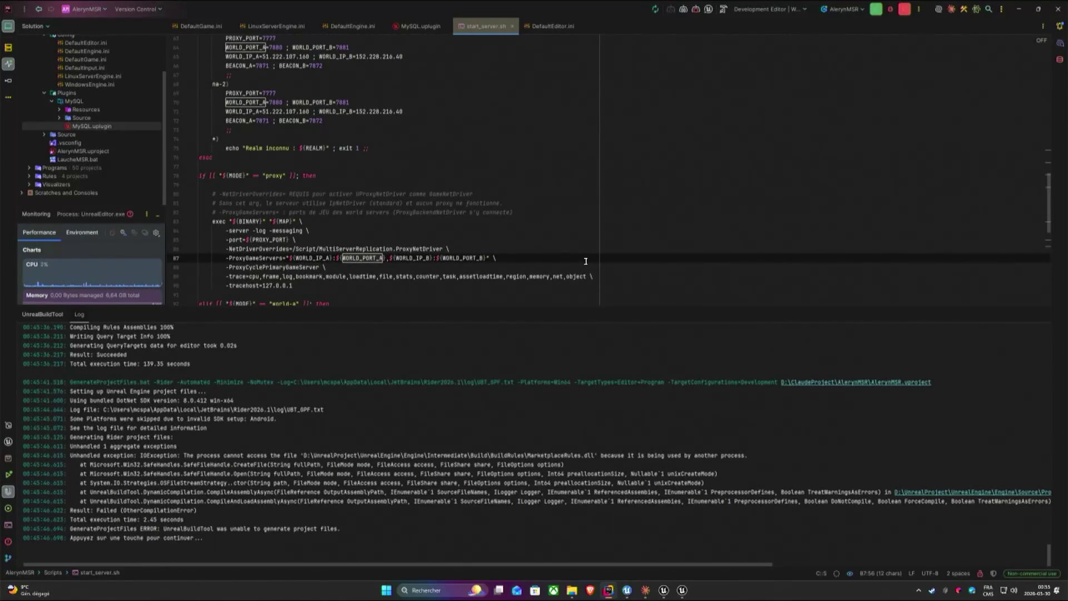
scroll(541, 224, "up", 3)
scroll(417, 193, "up", 3)
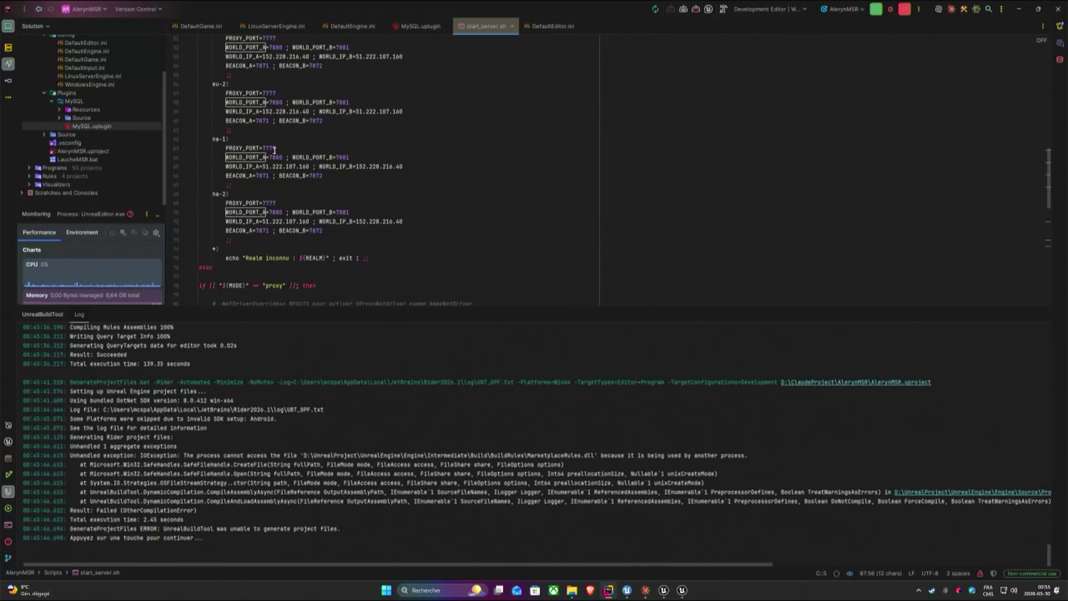
scroll(378, 176, "up", 1)
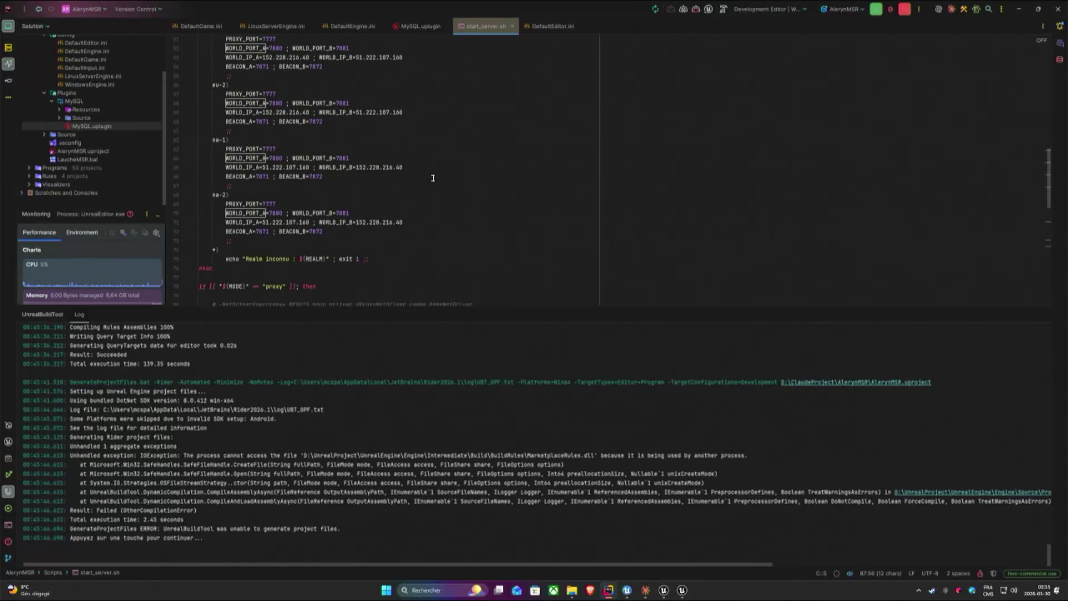
scroll(429, 180, "down", 2)
scroll(434, 182, "down", 2)
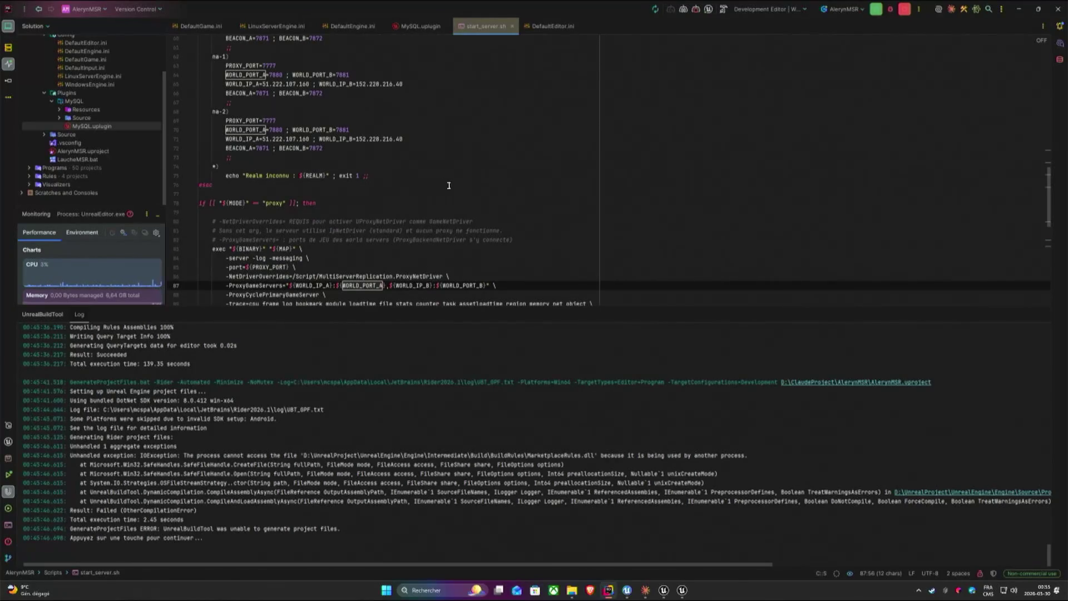
scroll(437, 185, "down", 1)
scroll(427, 251, "up", 3)
scroll(401, 168, "up", 2)
left_click(379, 99)
scroll(378, 99, "up", 1)
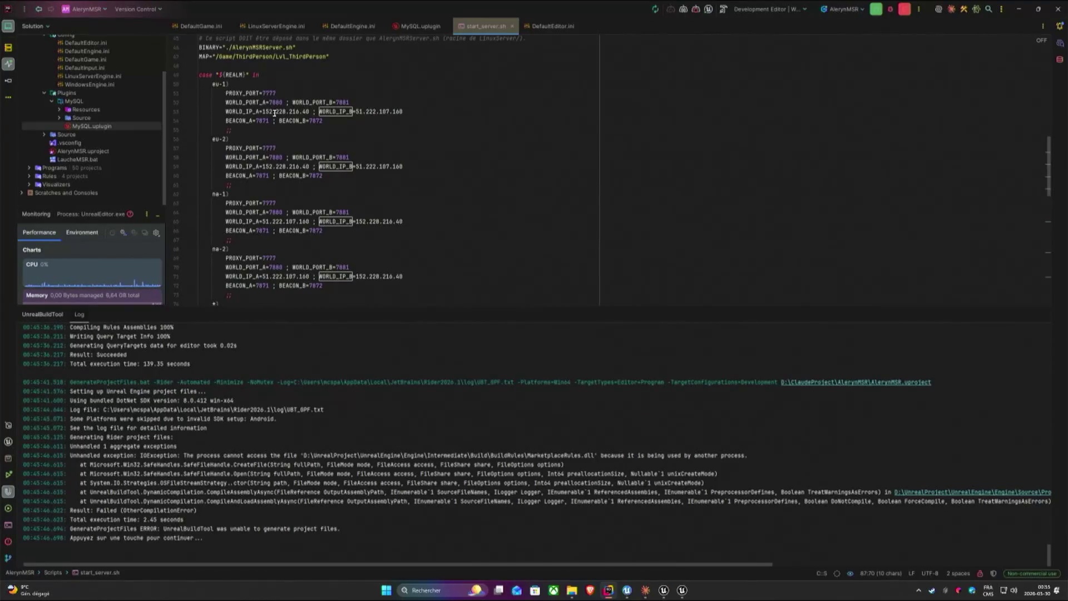
scroll(412, 136, "down", 1)
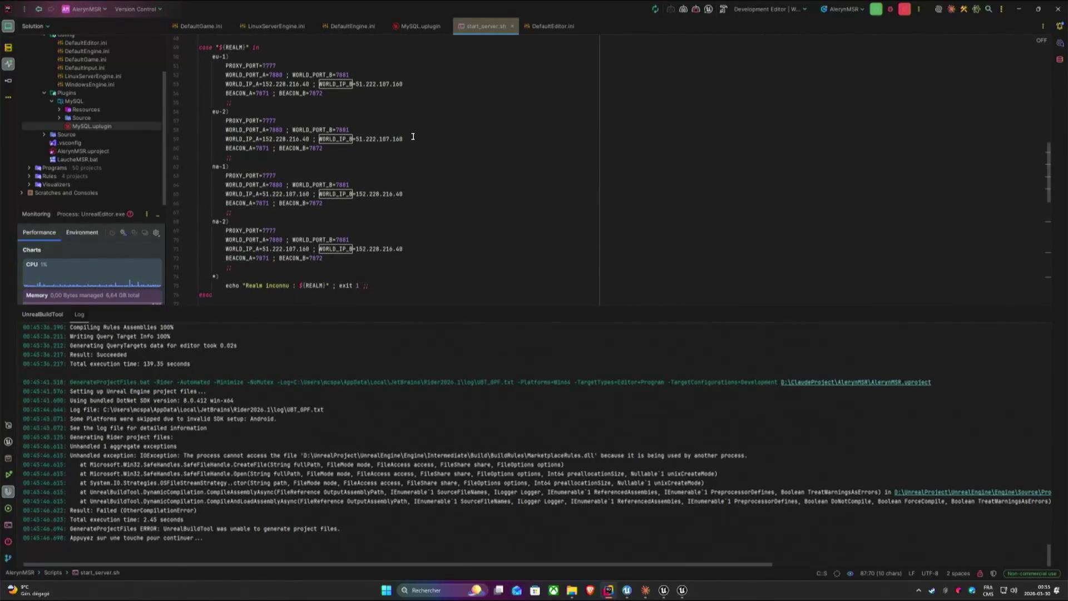
scroll(412, 137, "down", 1)
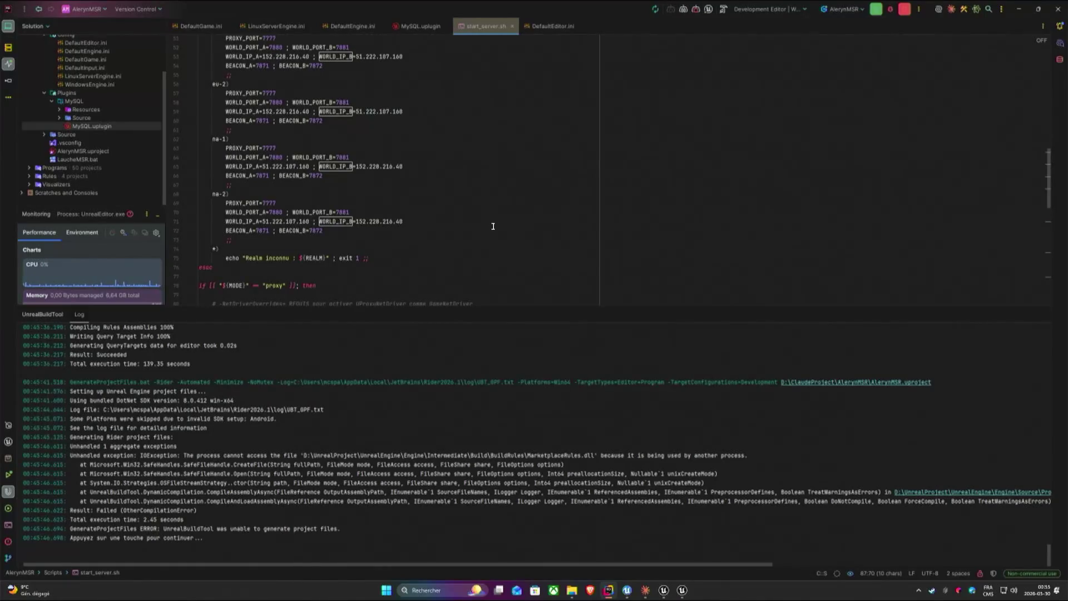
scroll(489, 225, "down", 2)
scroll(489, 225, "down", 2)
left_click(432, 258)
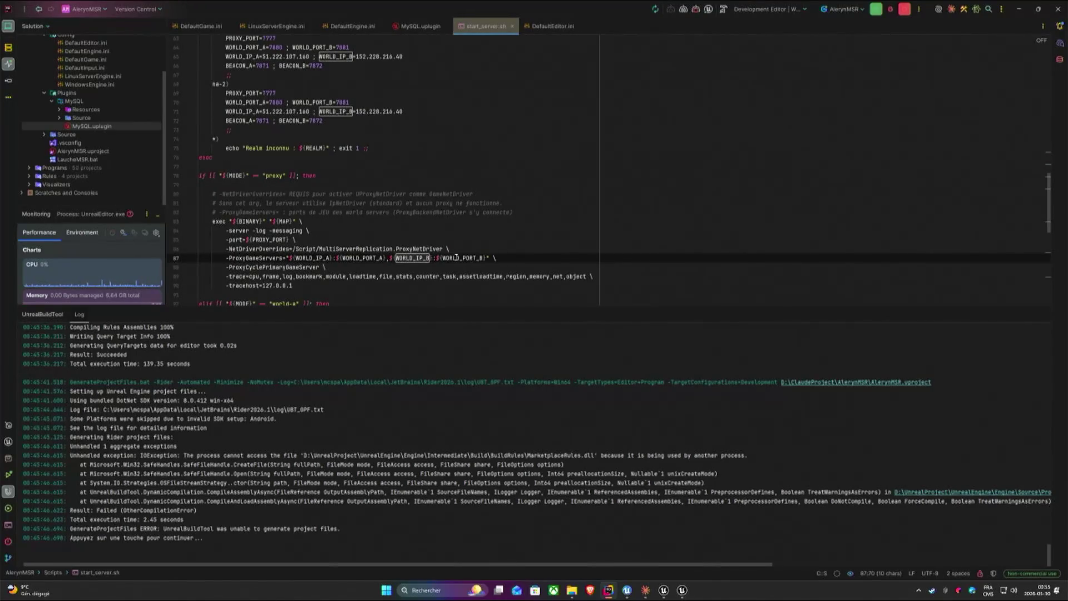
left_click(456, 257)
scroll(475, 242, "up", 3)
scroll(475, 242, "up", 3)
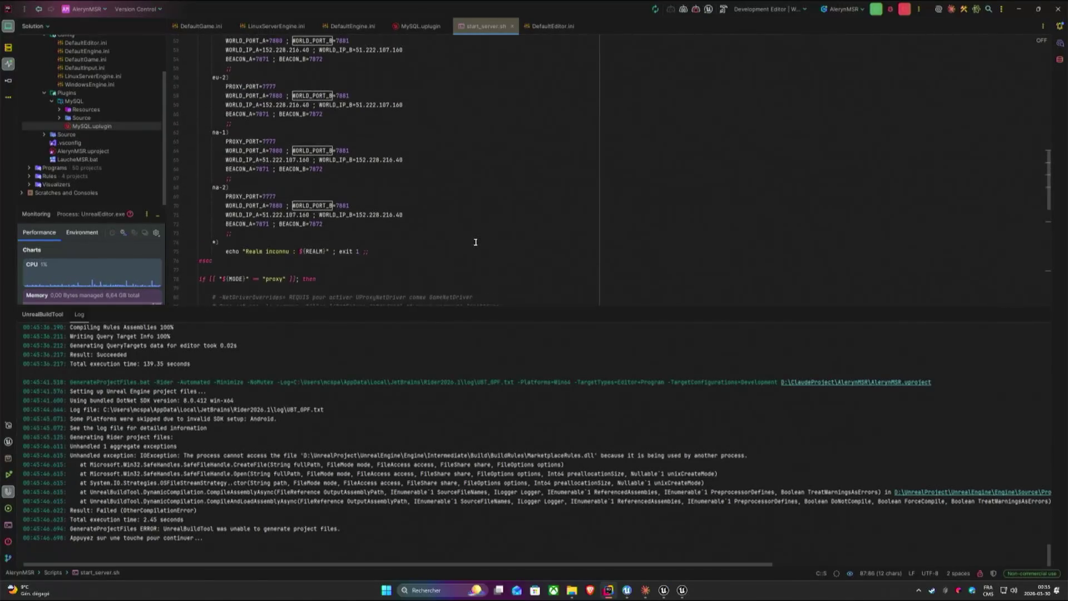
scroll(475, 243, "up", 3)
left_click(415, 166)
mouse_move(223, 165)
left_mouse_down()
mouse_move(401, 166)
mouse_move(227, 167)
left_mouse_up()
left_click(403, 166)
left_click(403, 165)
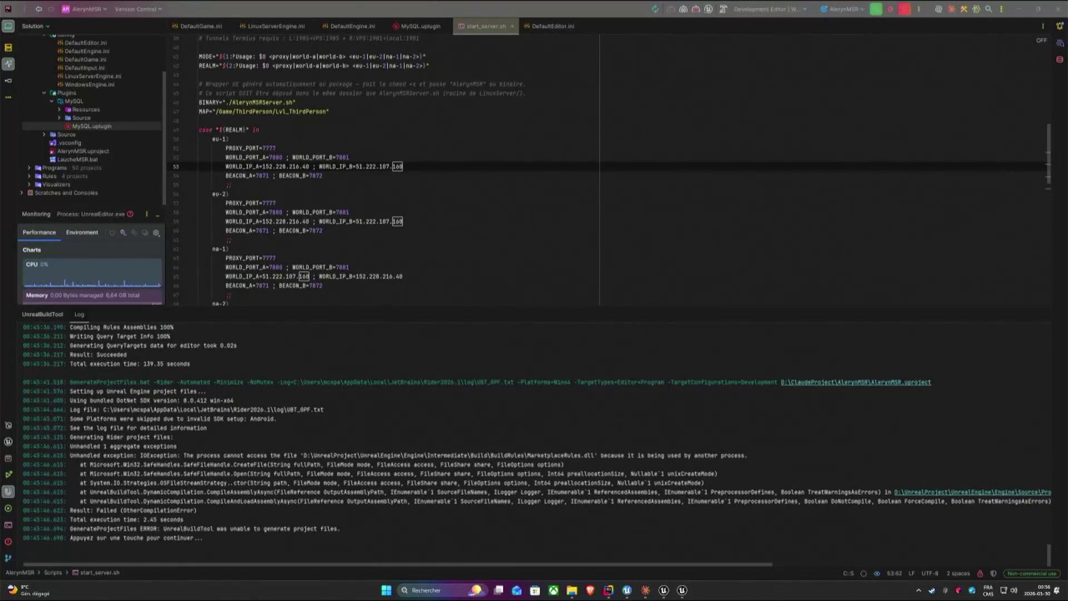
left_click(493, 257)
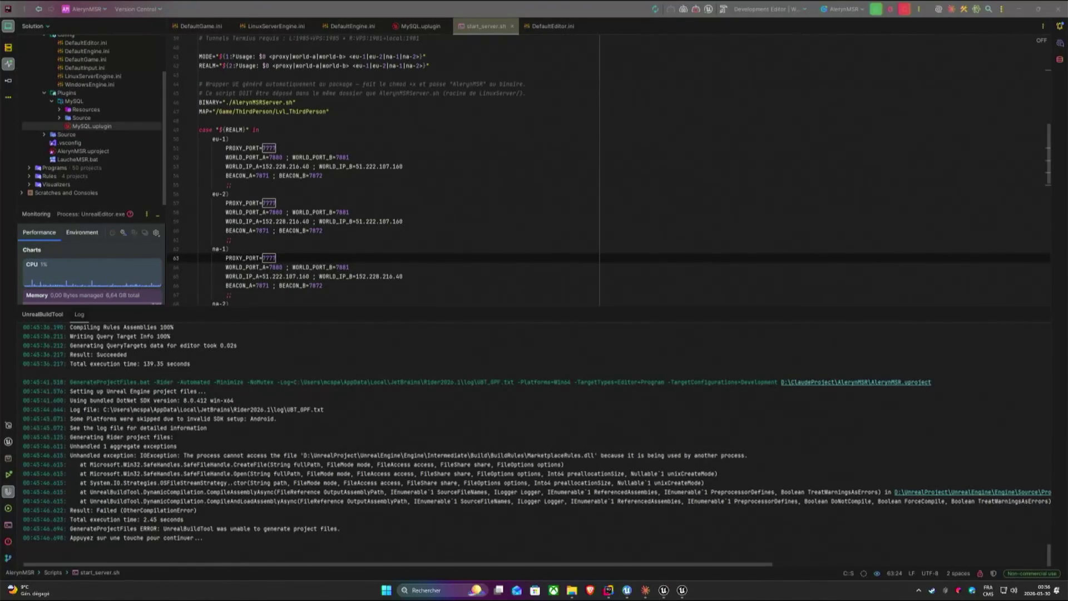
scroll(376, 167, "down", 8)
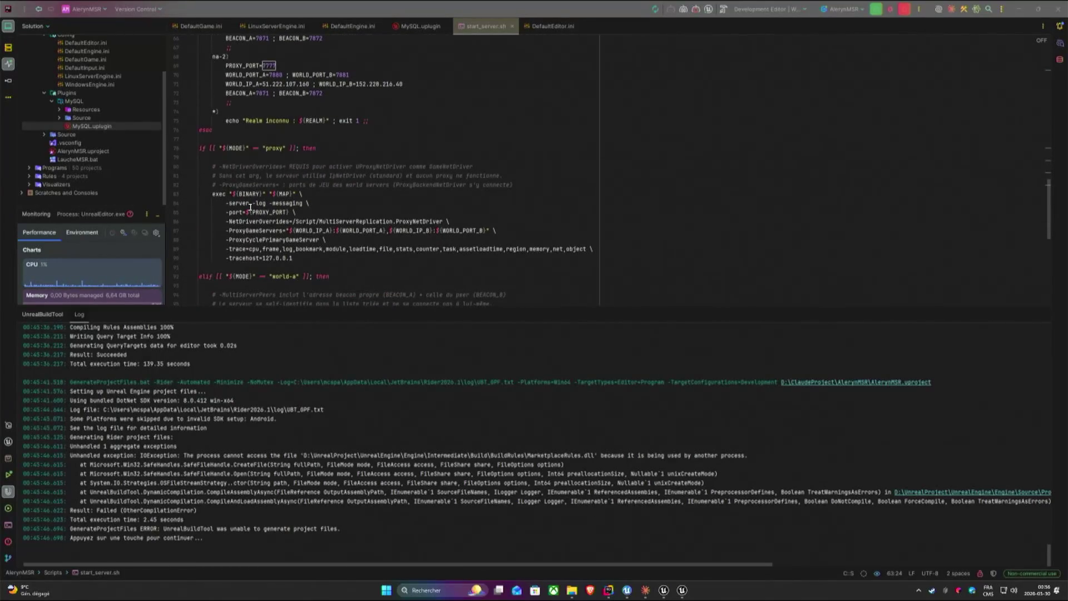
scroll(249, 207, "down", 2)
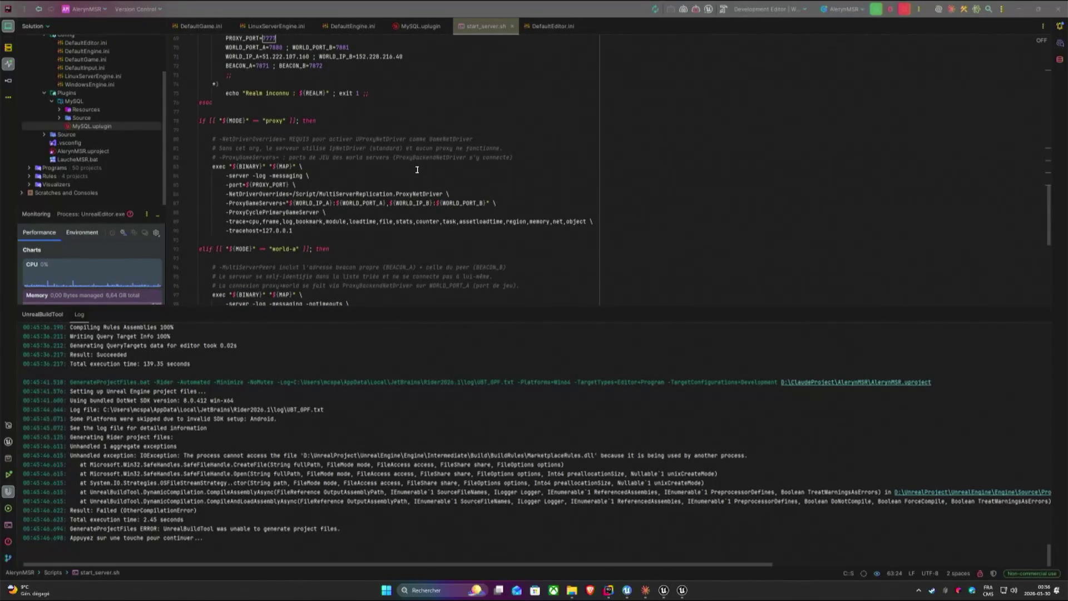
scroll(420, 168, "down", 2)
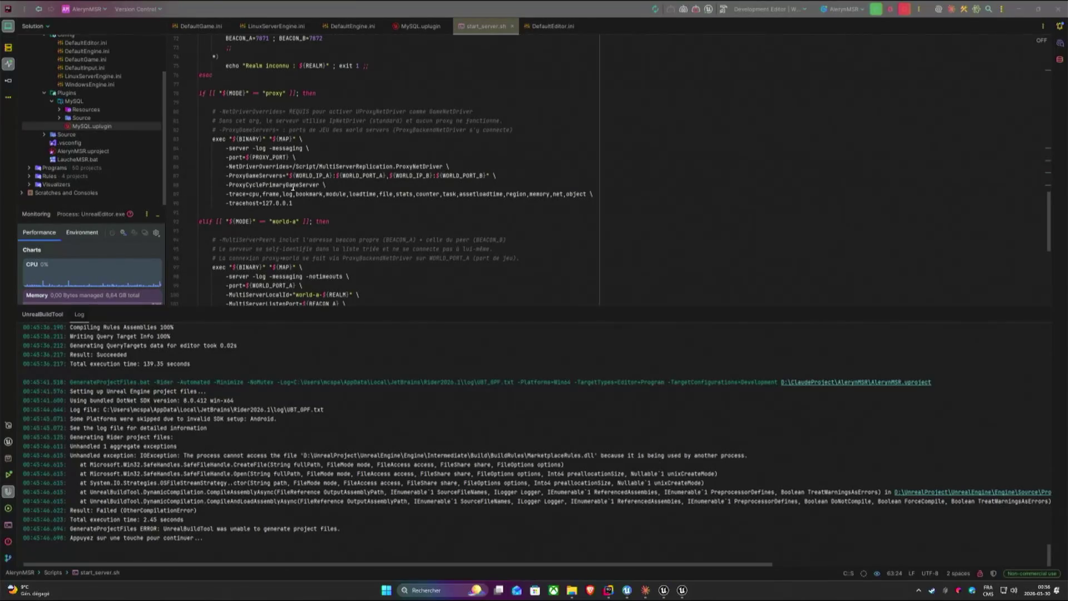
double_click(264, 161)
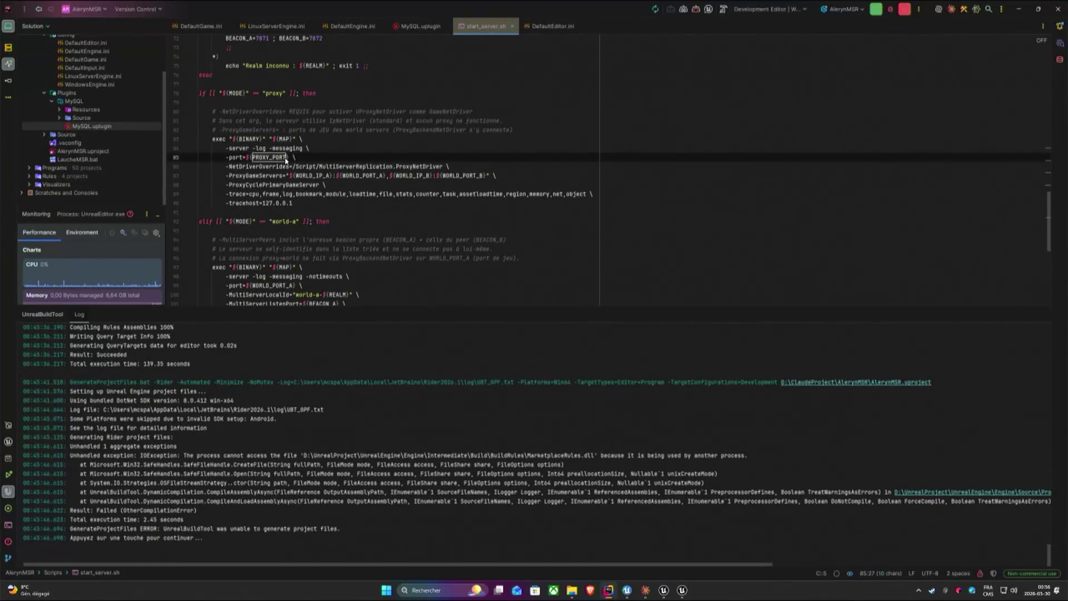
scroll(456, 218, "up", 8)
scroll(456, 218, "down", 4)
scroll(457, 218, "down", 4)
scroll(457, 218, "down", 3)
scroll(456, 218, "down", 1)
Replace ${PROXY_PORT} on the proxy exec -port line with a literal 7777.
left_click(271, 157)
left_click_drag(271, 157, 292, 157)
type("7777")
key("Up")
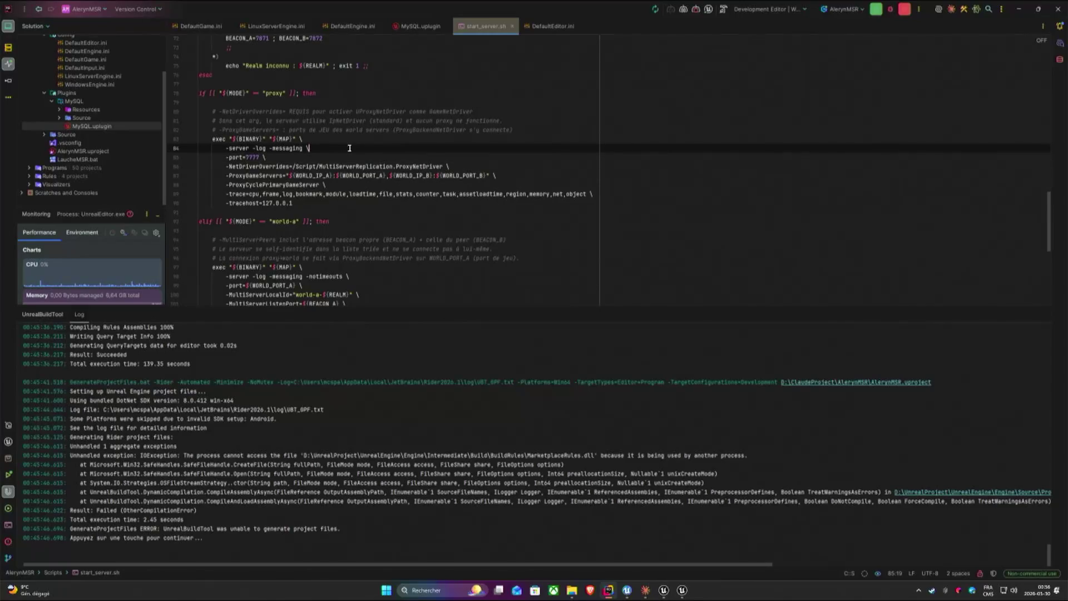
scroll(606, 229, "up", 3)
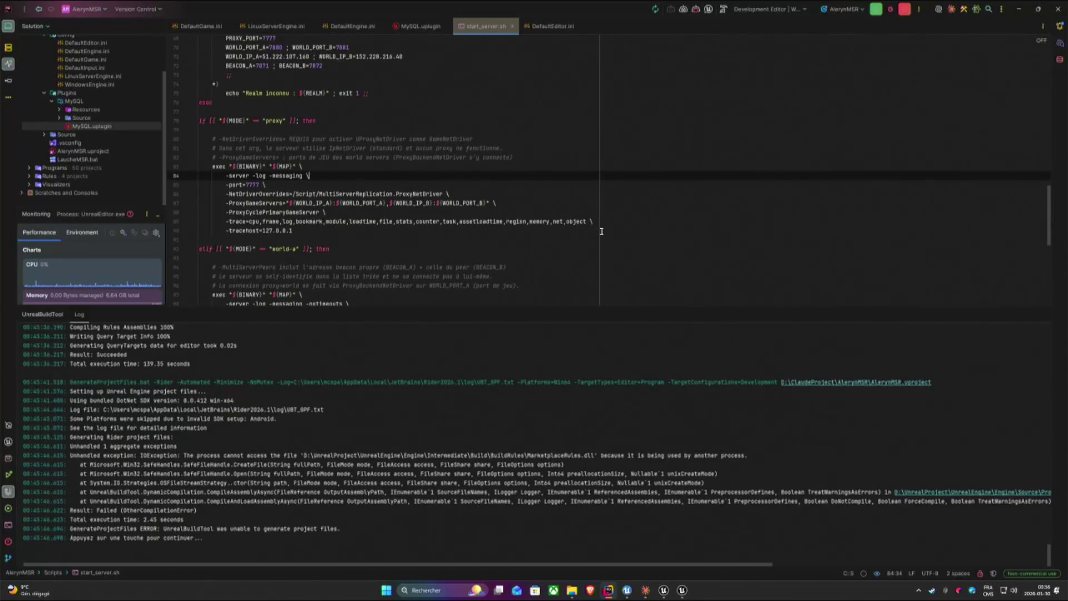
scroll(584, 242, "up", 2)
scroll(571, 245, "up", 1)
scroll(570, 244, "up", 1)
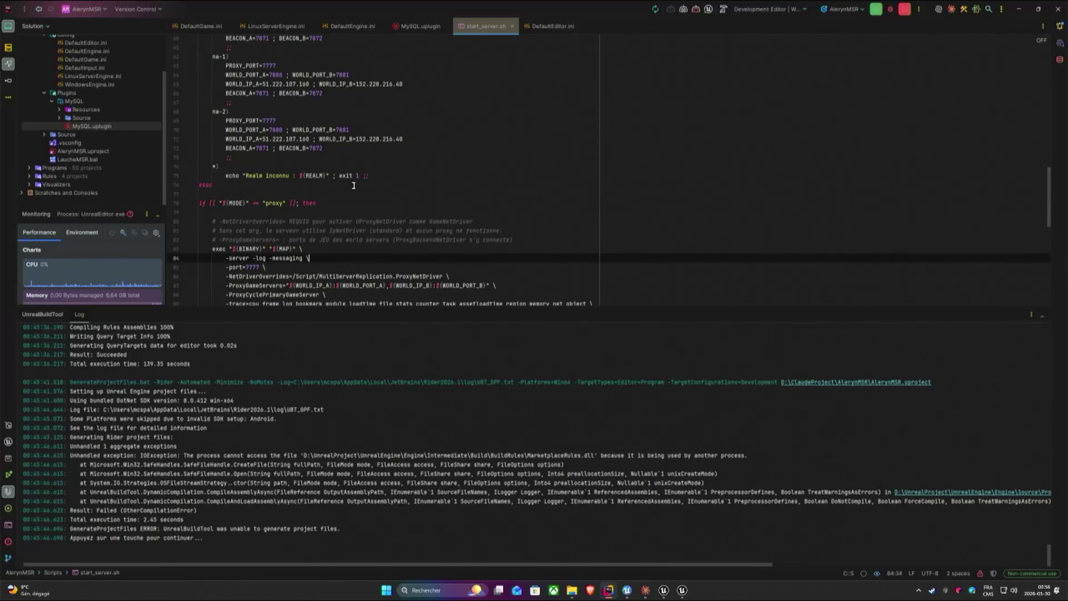
double_click(316, 286)
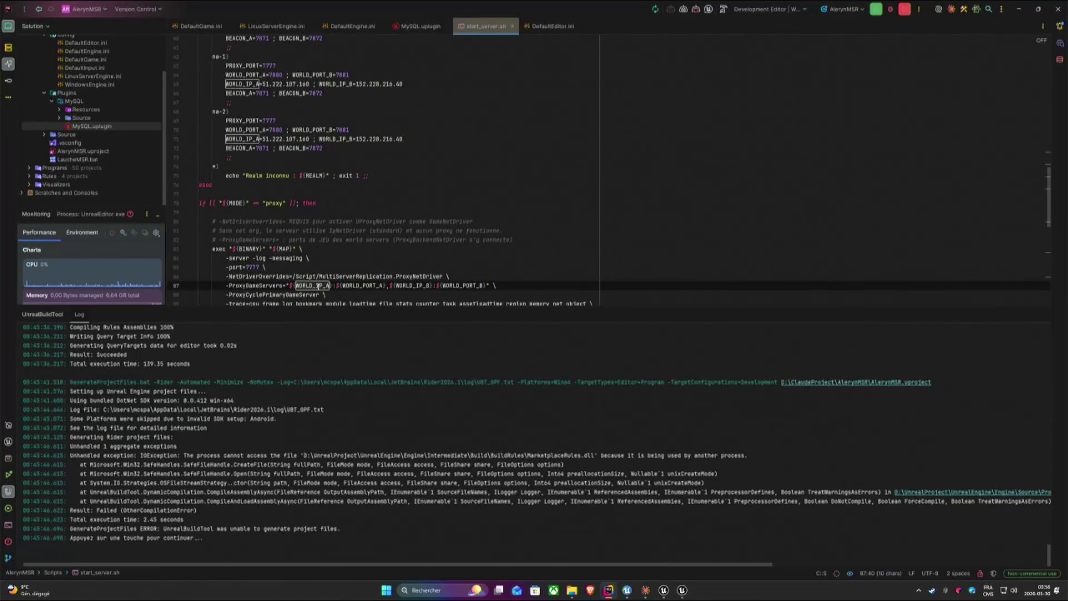
double_click(364, 285)
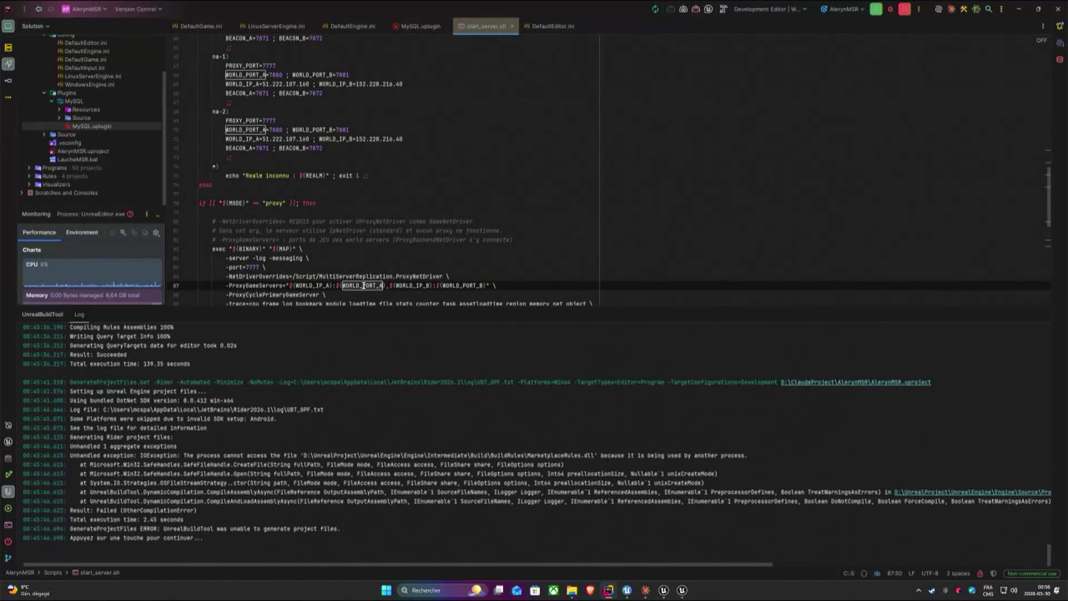
double_click(415, 286)
scroll(420, 290, "up", 1)
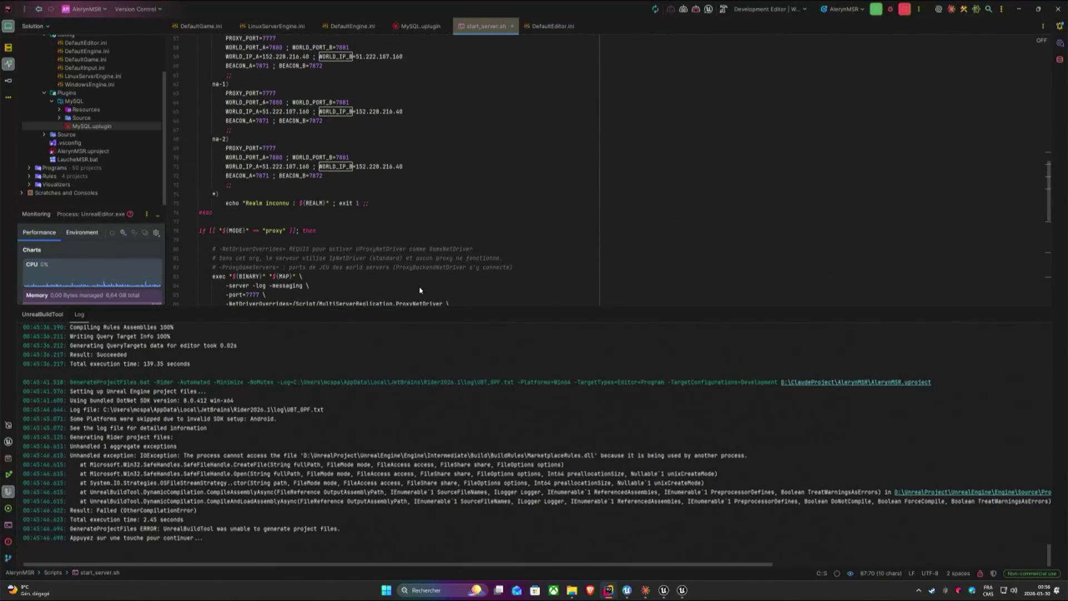
scroll(419, 289, "up", 1)
scroll(420, 290, "down", 2)
double_click(462, 286)
scroll(528, 299, "up", 4)
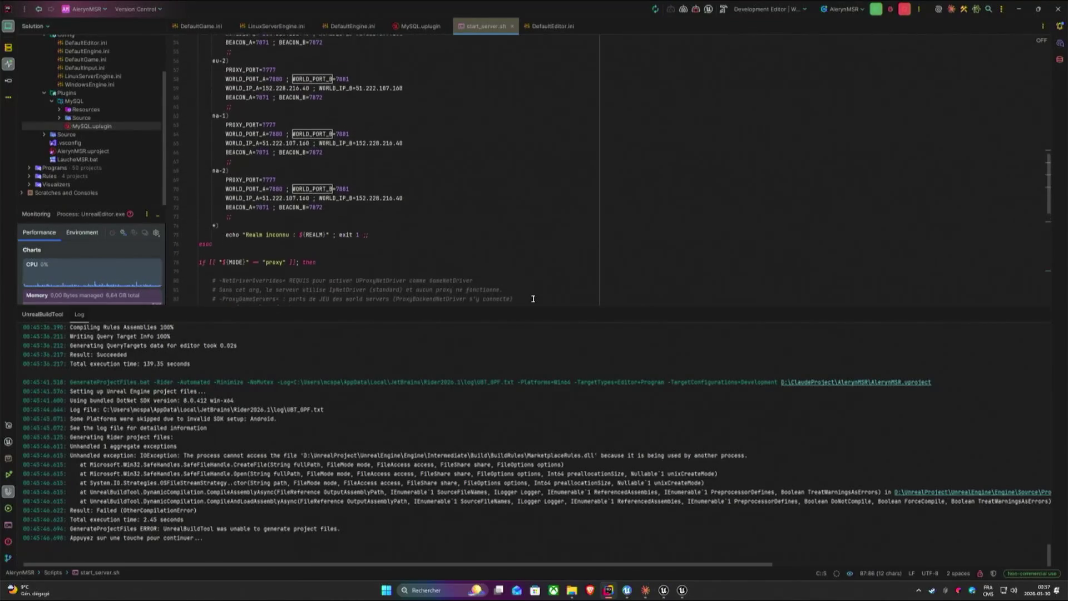
scroll(527, 299, "up", 2)
scroll(492, 296, "up", 2)
left_click(421, 190)
double_click(313, 184)
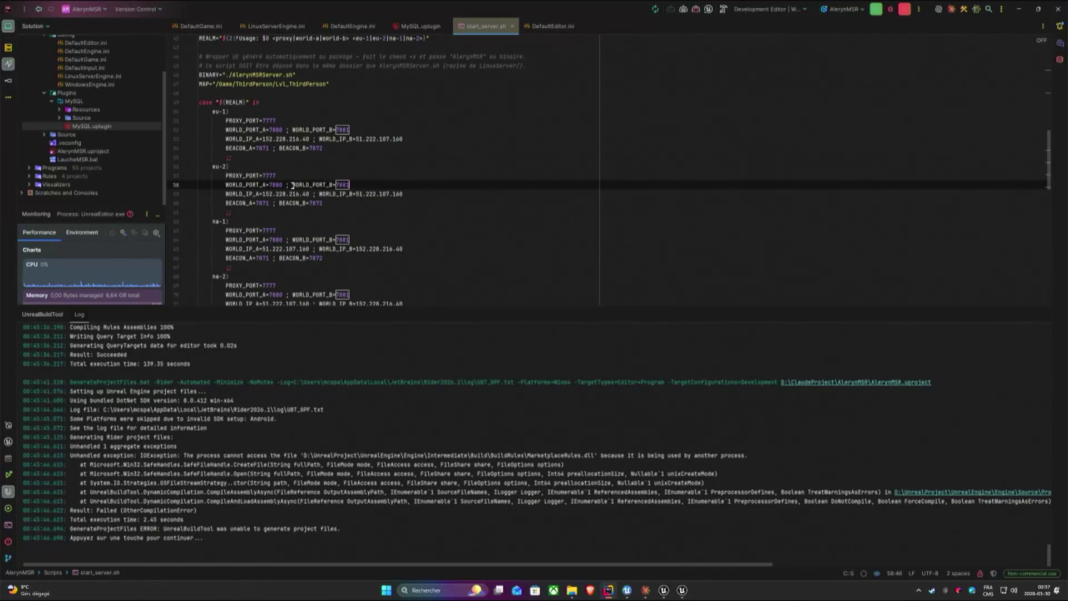
left_click(344, 185)
double_click(343, 184)
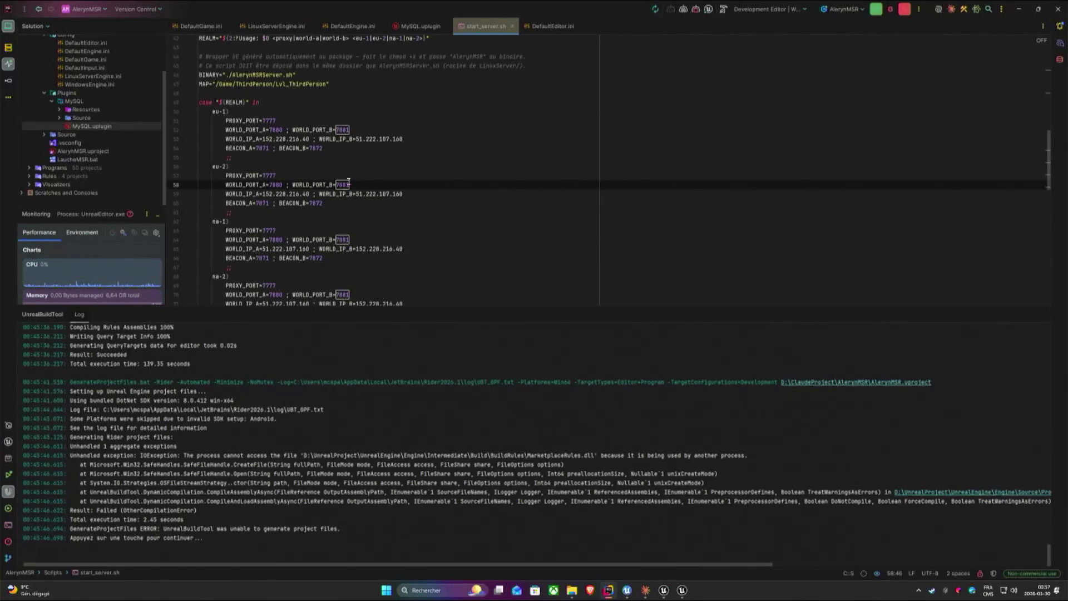